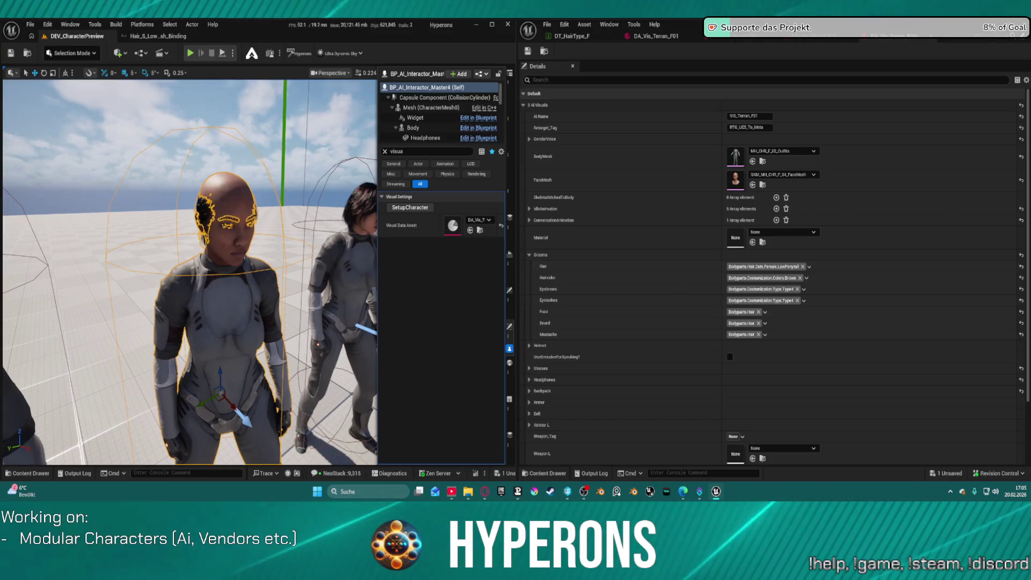
Step: Set the bald female character's hair tag to Female.CoilBuzzCut
left_click(790, 266)
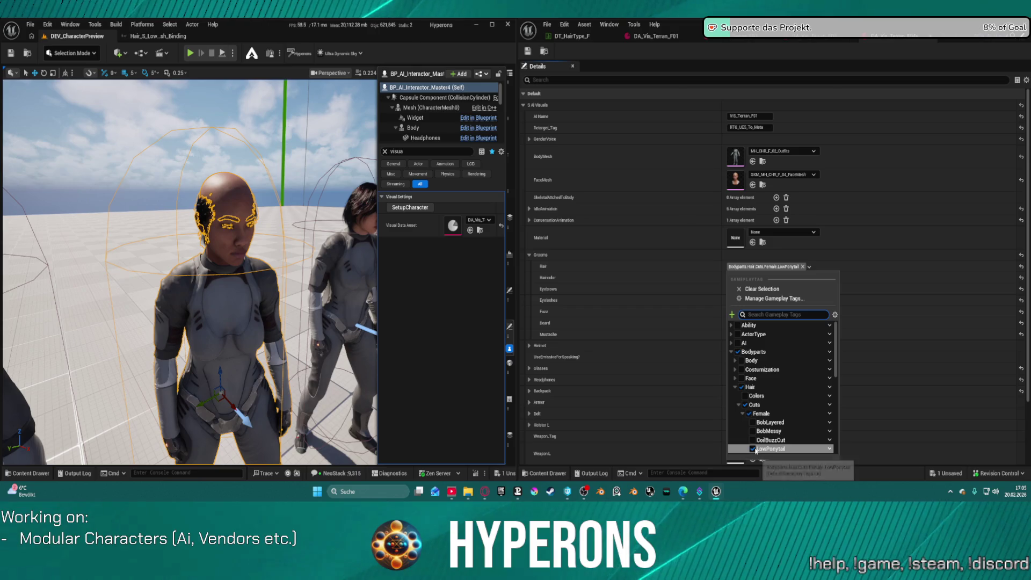
scroll(765, 442, "down", 1)
scroll(765, 442, "down", 1)
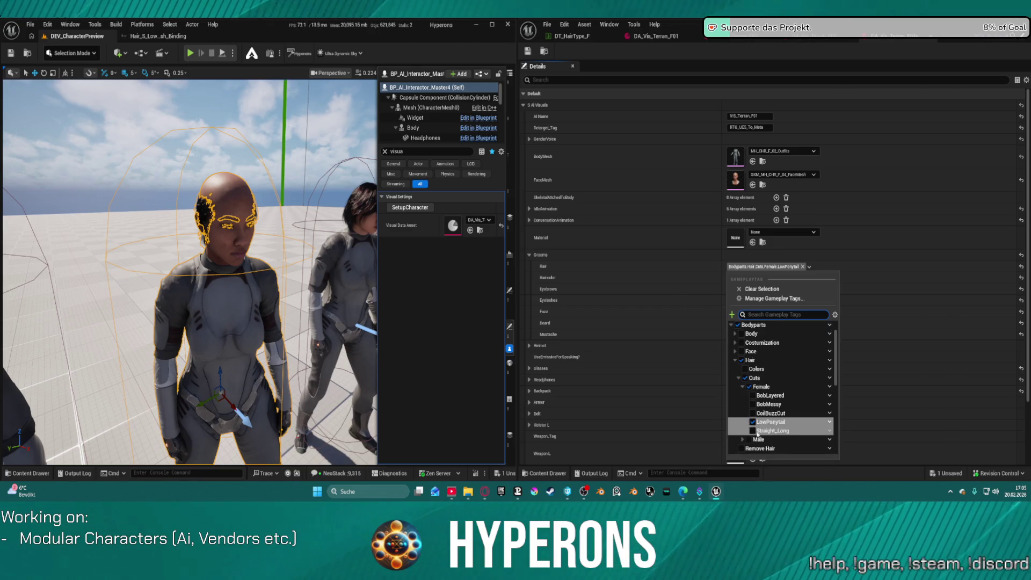
left_click(765, 413)
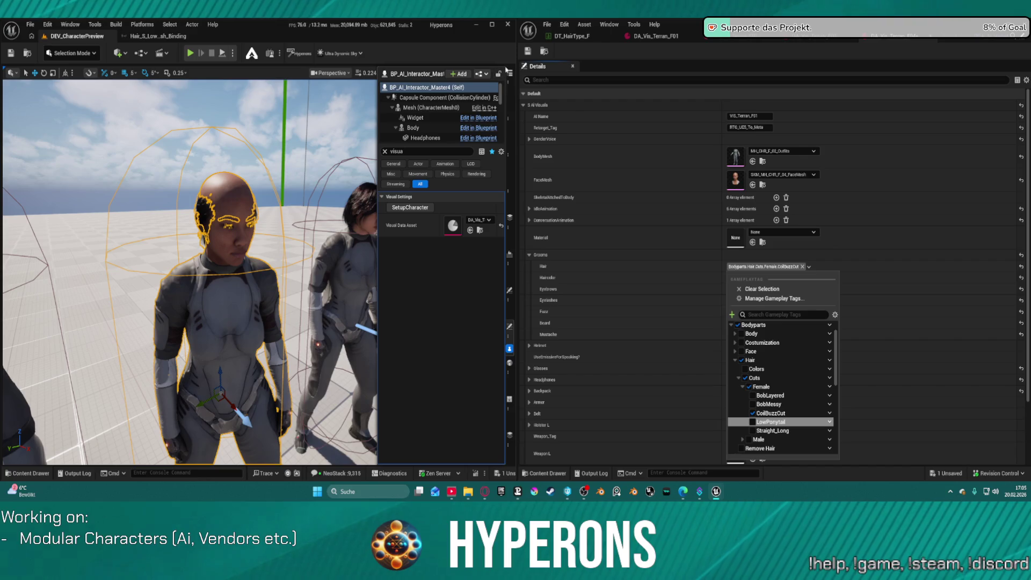
Step: Save and check out the visual data asset, rebuild the character, then close the editor
left_click(528, 52)
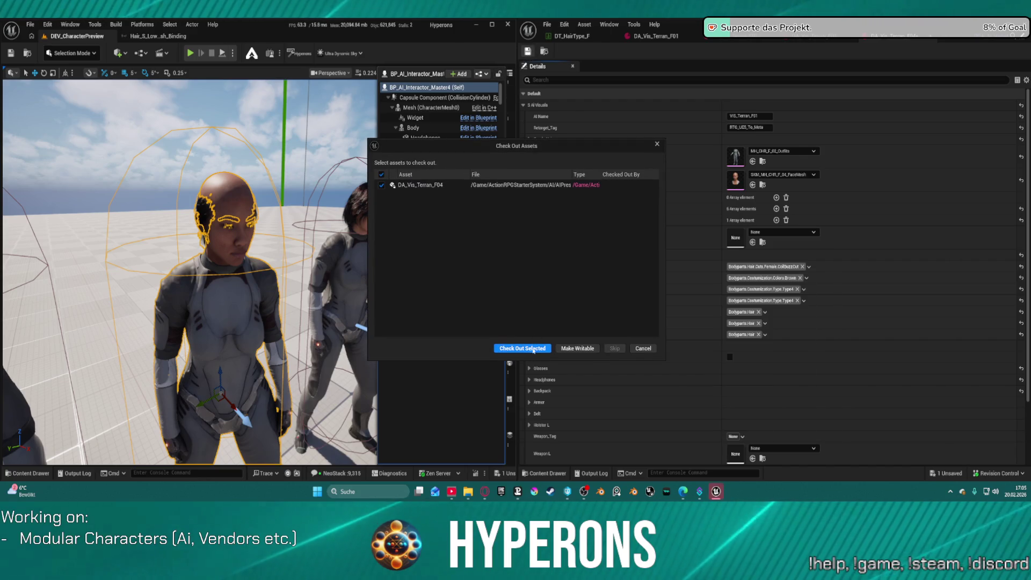
left_click(532, 349)
left_click(410, 207)
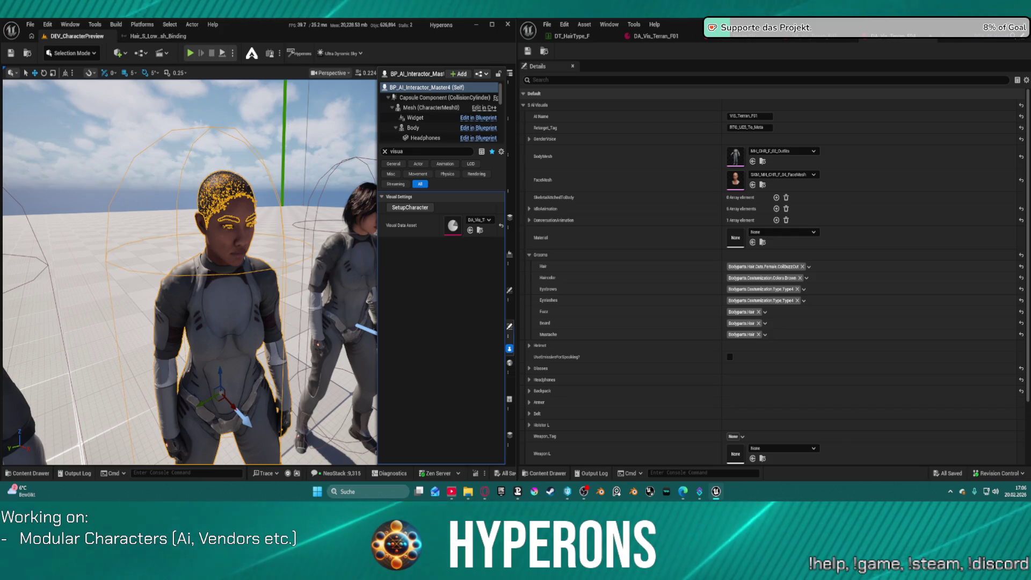
key("alt+F4")
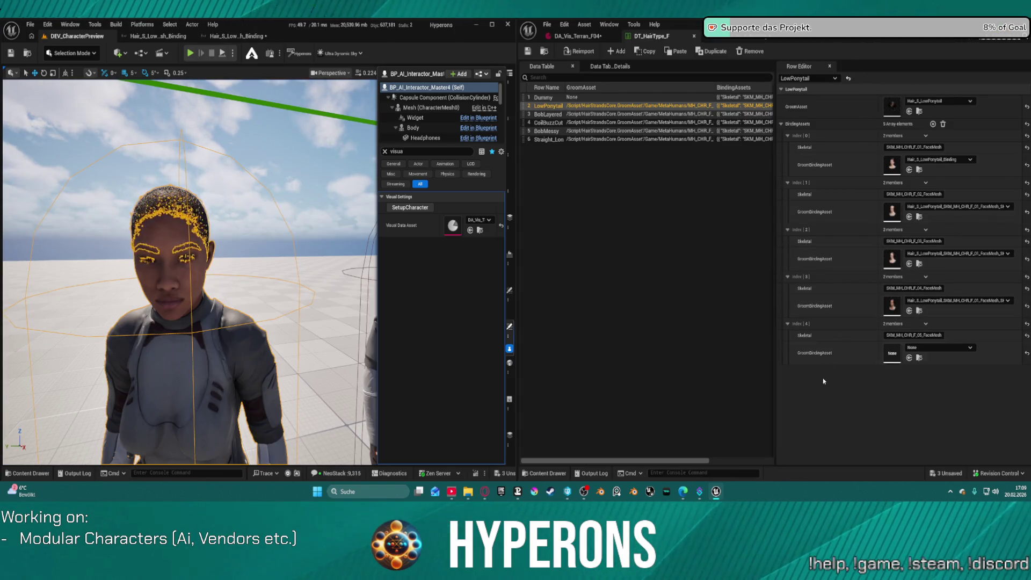
Step: Fill LowPonytail's Index [4] groom binding, then open the dark-haired character's DA_Via_Terran_F05 asset
left_click(857, 350, "shift")
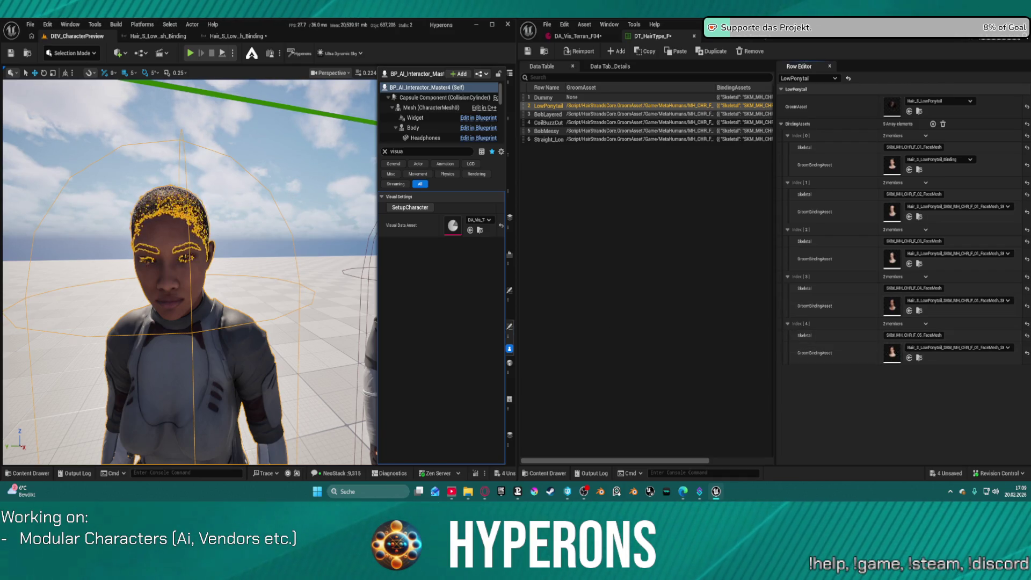
left_click(282, 305)
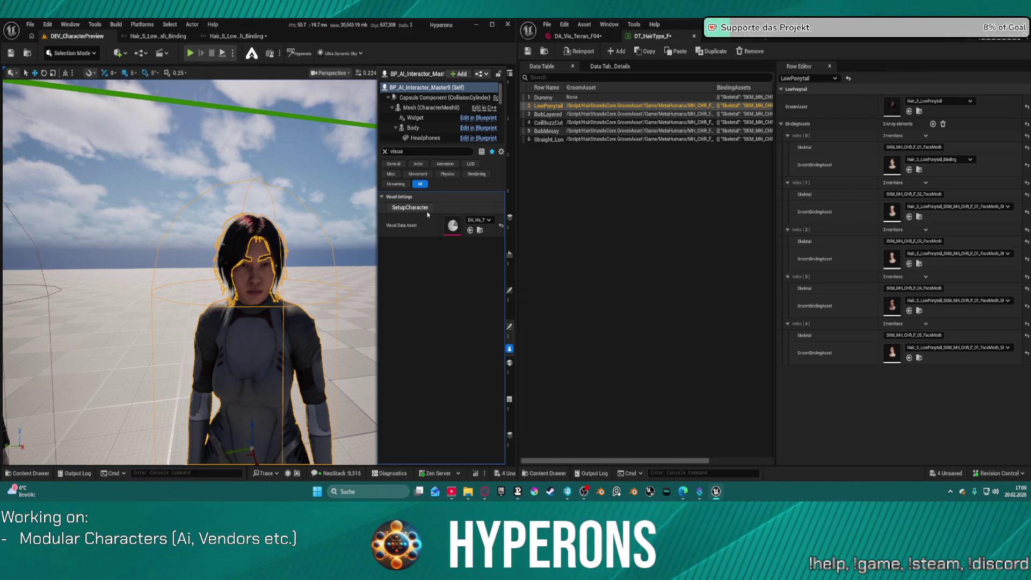
double_click(454, 234)
left_click_drag(809, 42, 647, 36)
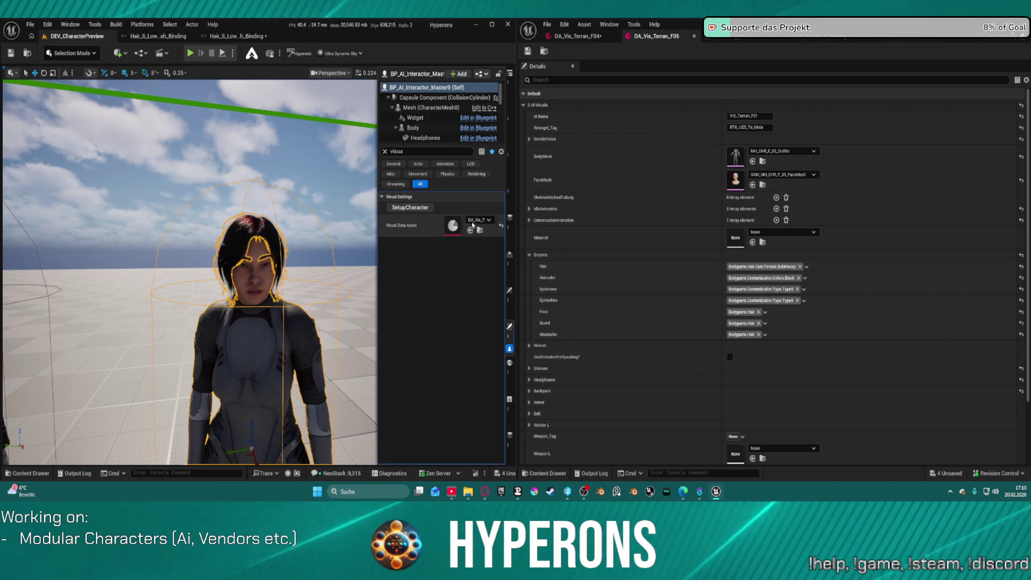
Step: Try the LowPonytail hair tag on the character and rebuild it
left_click(773, 268)
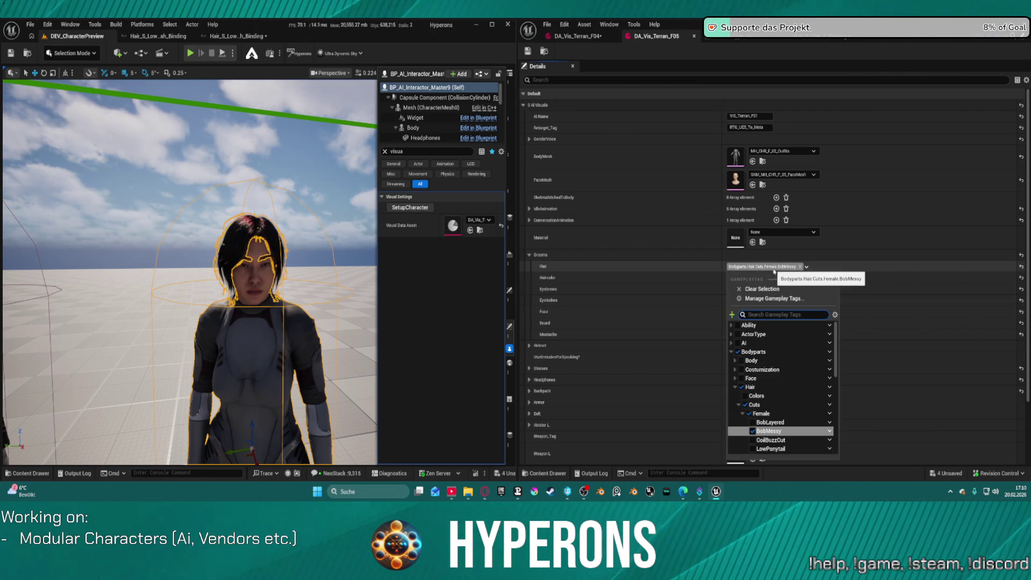
scroll(779, 397, "down", 1)
left_click(752, 435)
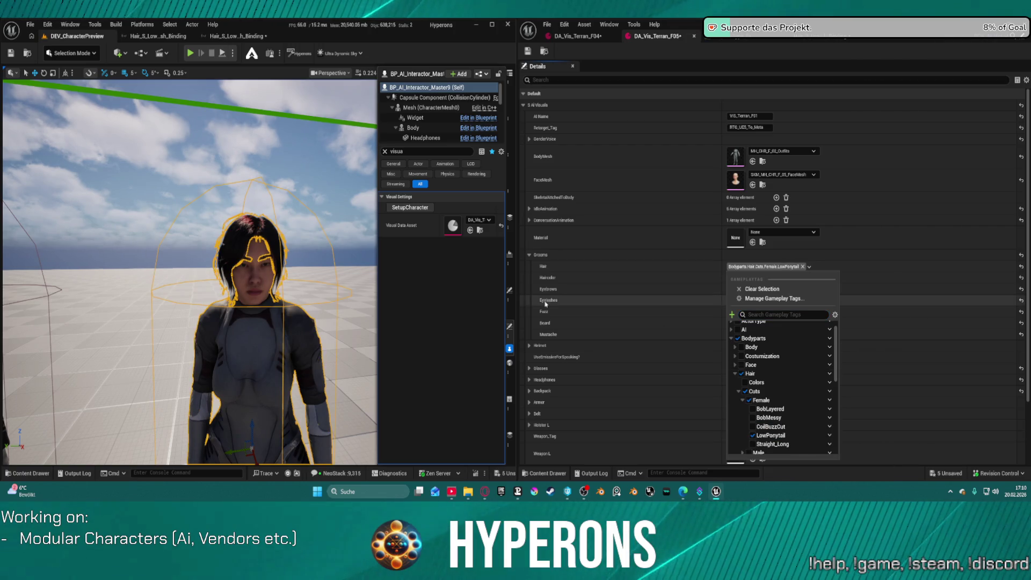
left_click(410, 207)
left_click(409, 207)
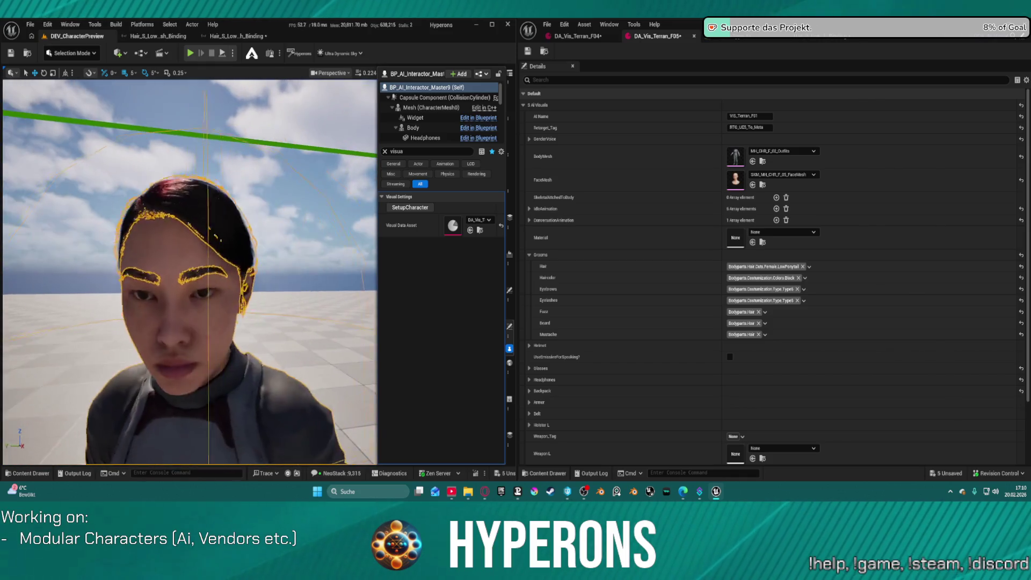
Step: Revert the hair tag to BobMessy and rebuild the character
left_click(773, 267)
left_click(752, 431)
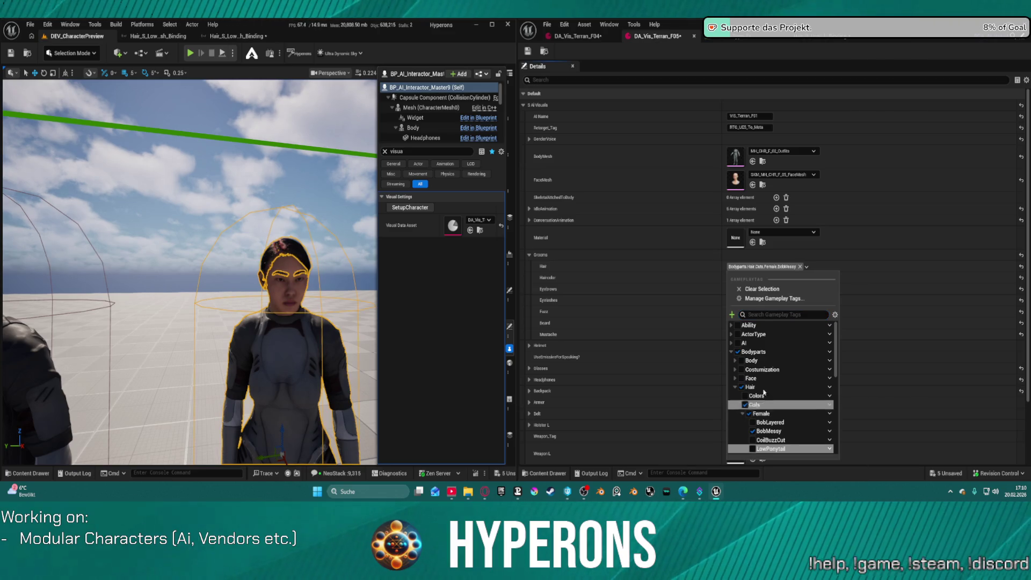
left_click(708, 265)
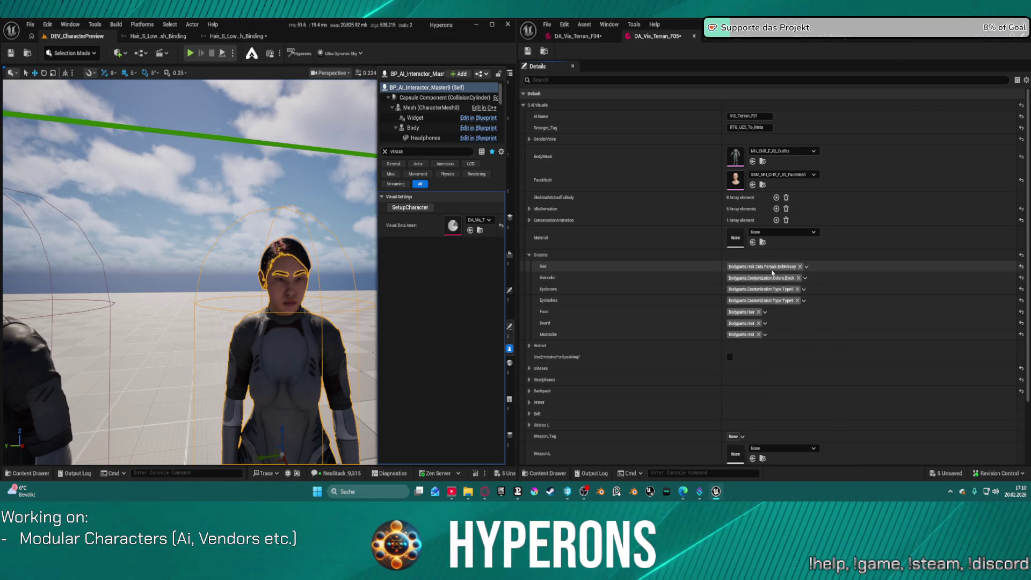
left_click(757, 267)
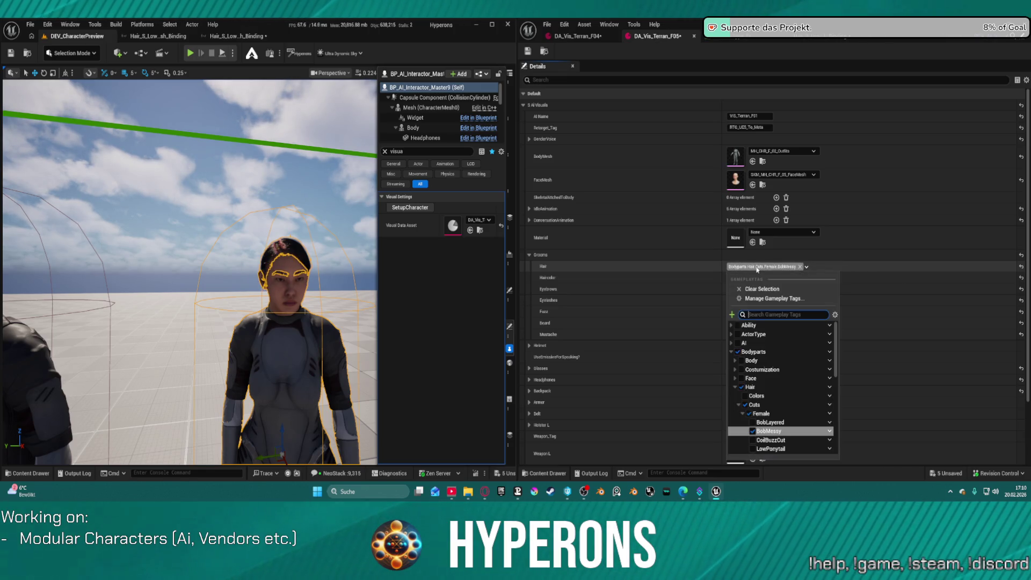
left_click(649, 260)
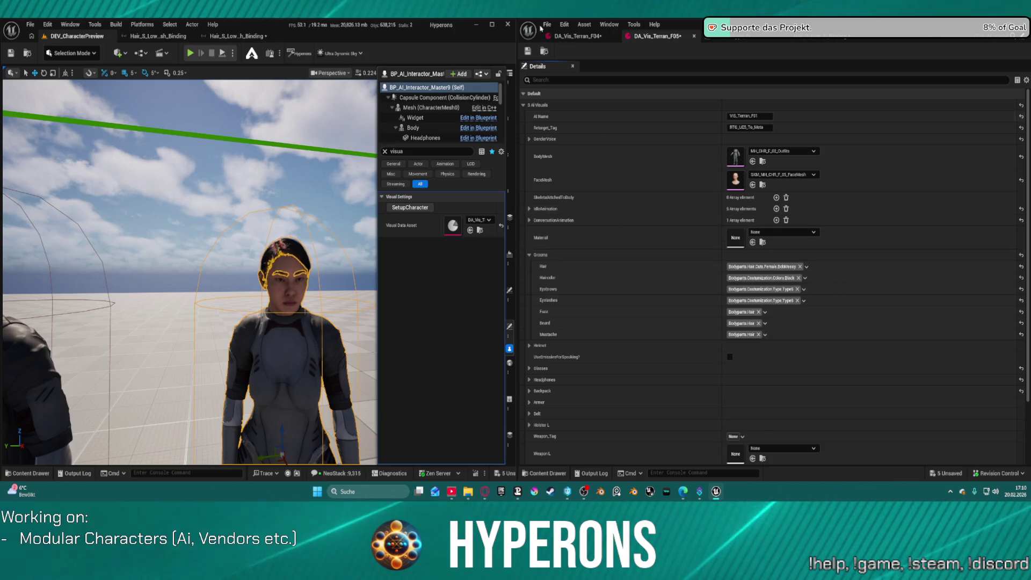
left_click(404, 200)
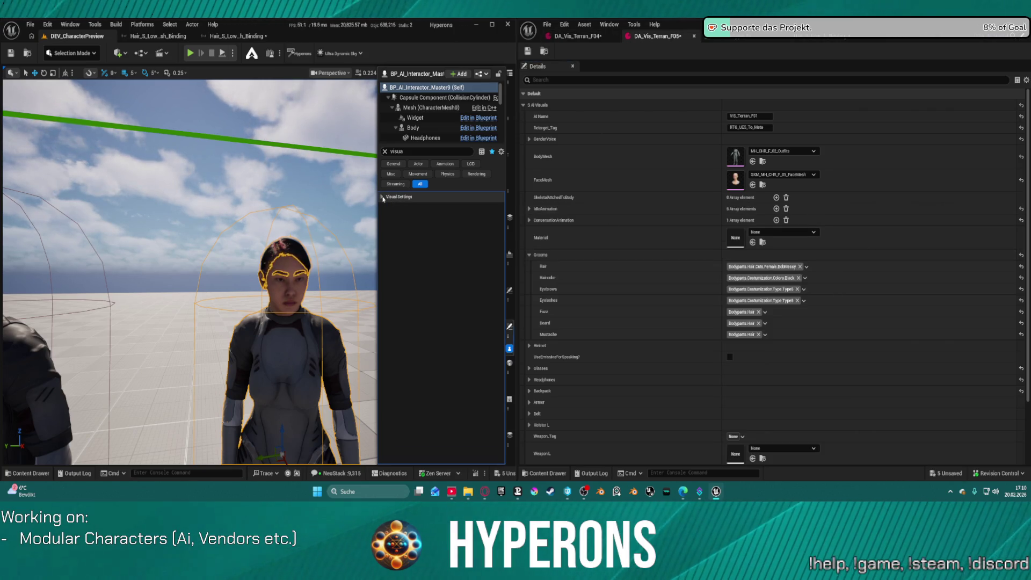
left_click(382, 197)
left_click(410, 207)
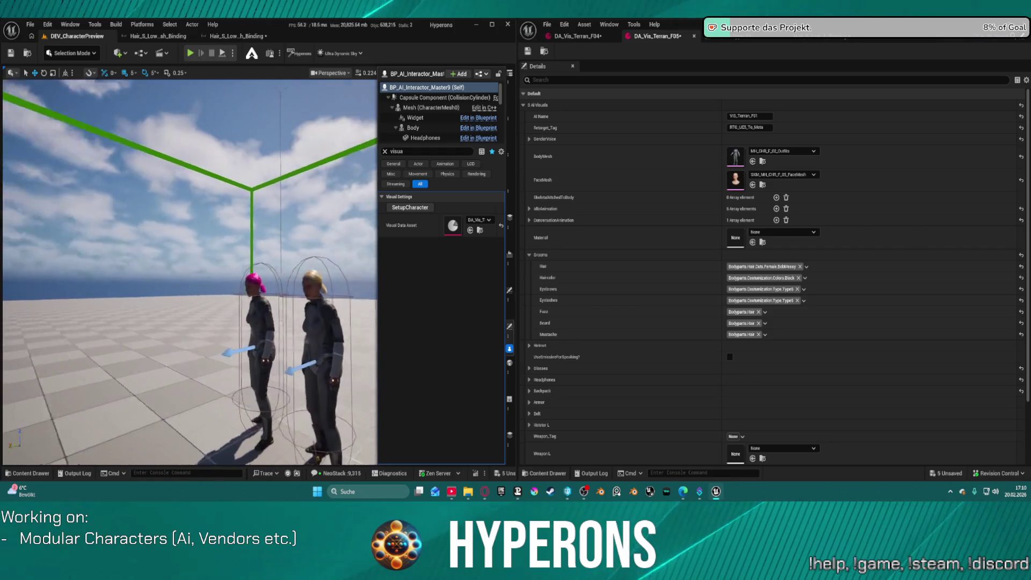
Step: Open the blonde character's DA_Vis_Terran_F02 and rebuild her with long straight hair
key("w")
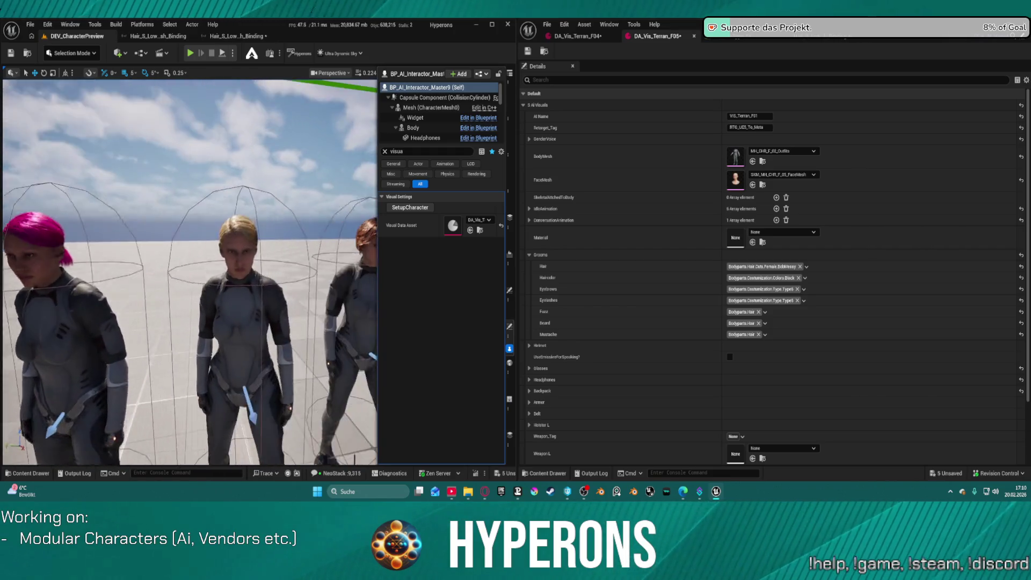
key("s")
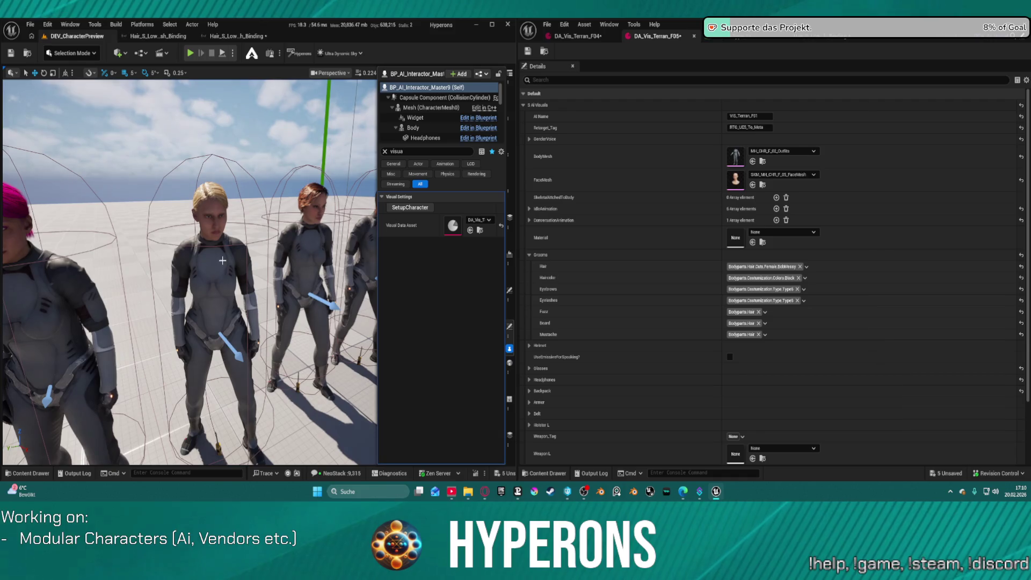
left_click(222, 257)
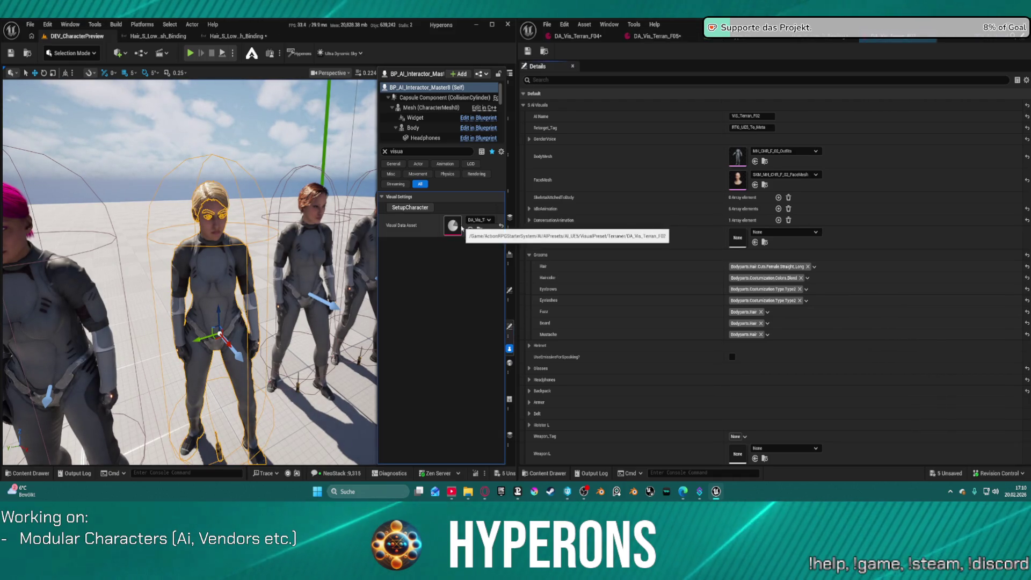
double_click(462, 228)
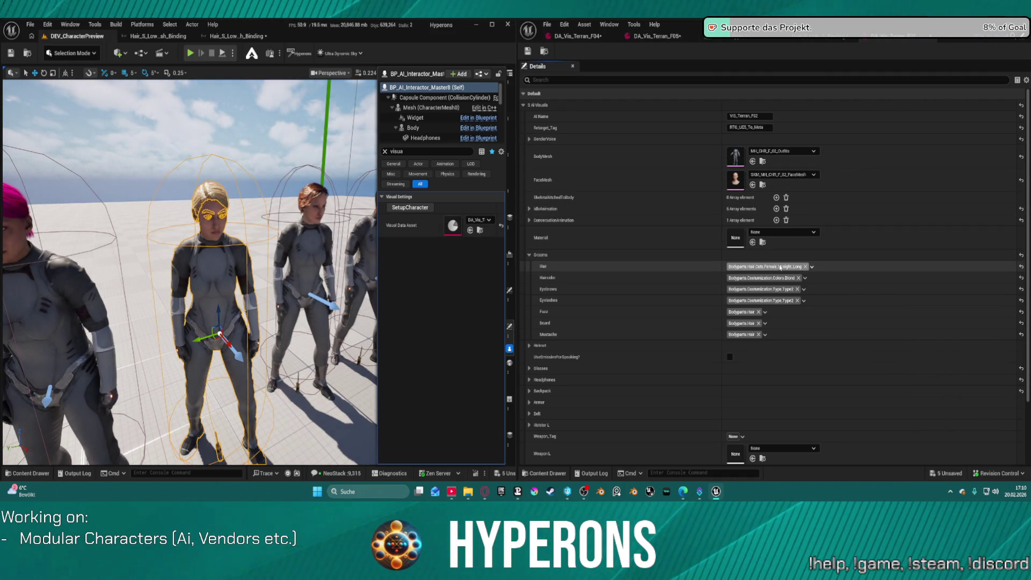
left_click(406, 208)
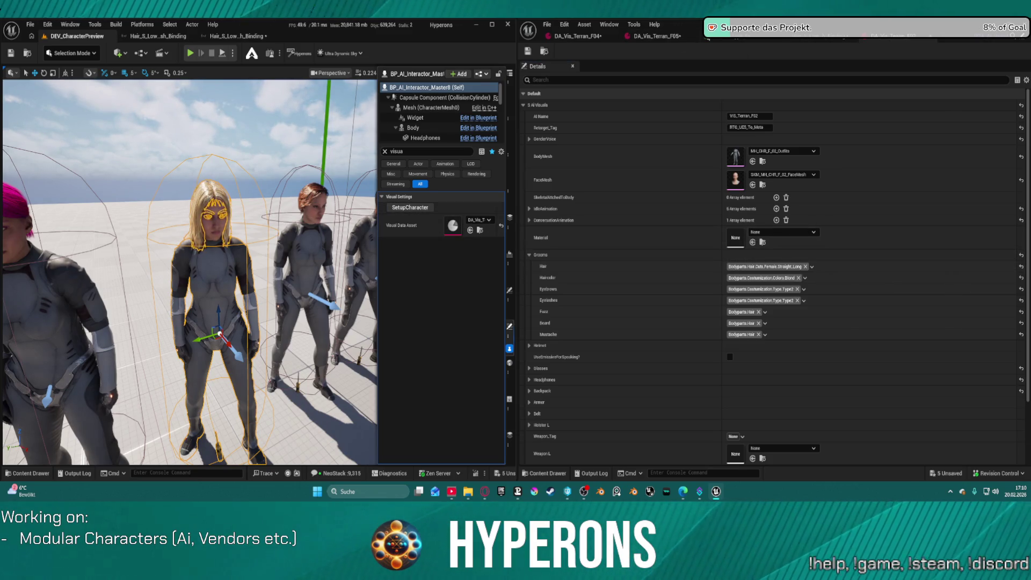
left_click(732, 37)
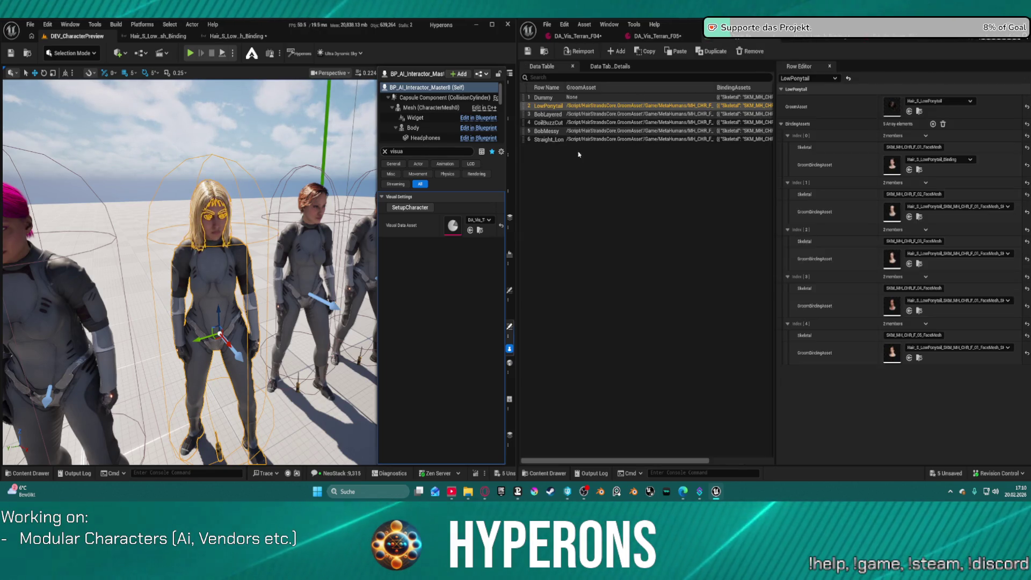
Step: Assign the F_02 straight-hair binding to the Straight_Long row's Index [0] GroomBindingAsset
left_click(547, 139)
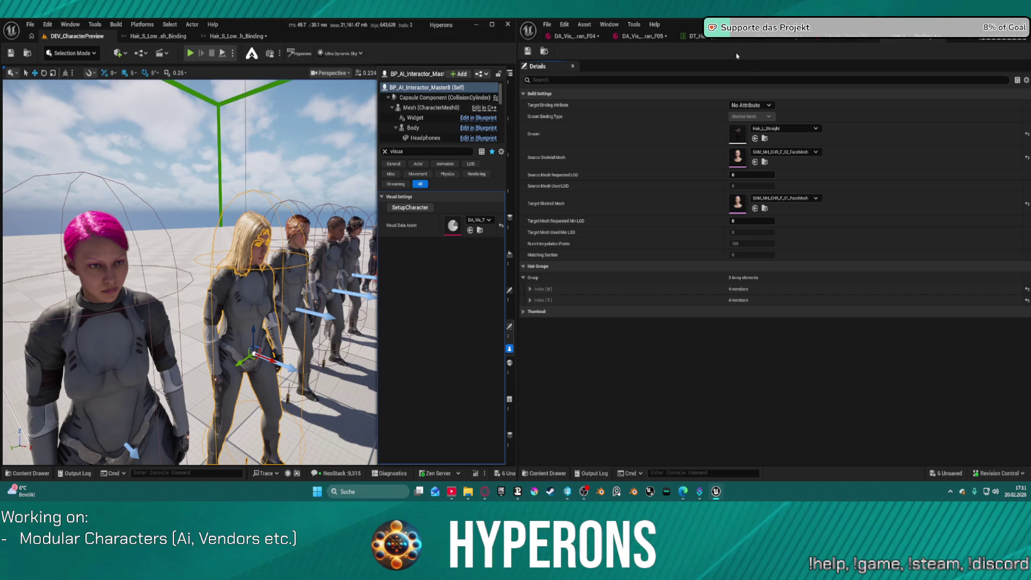
left_click(698, 36)
left_click(910, 170)
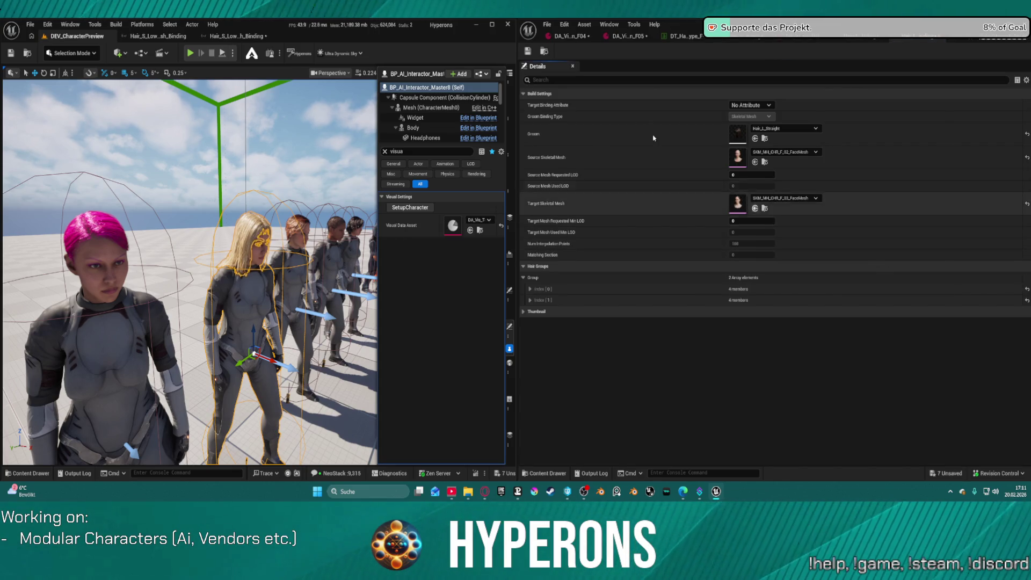
left_click(696, 37)
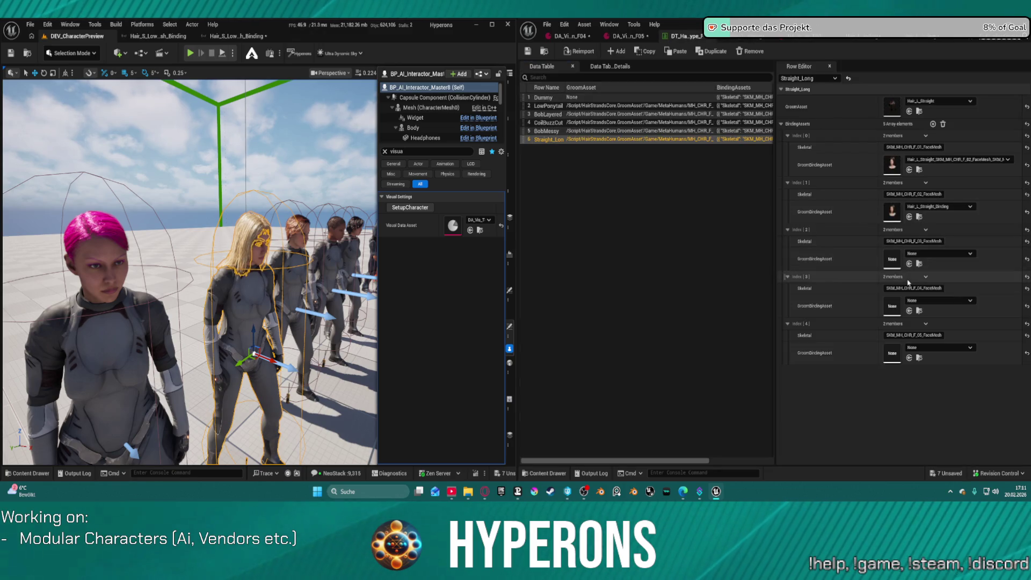
Step: Fill Straight_Long bindings 3 and 4, check the index 3 skeletal name, and open its binding
left_click(909, 311)
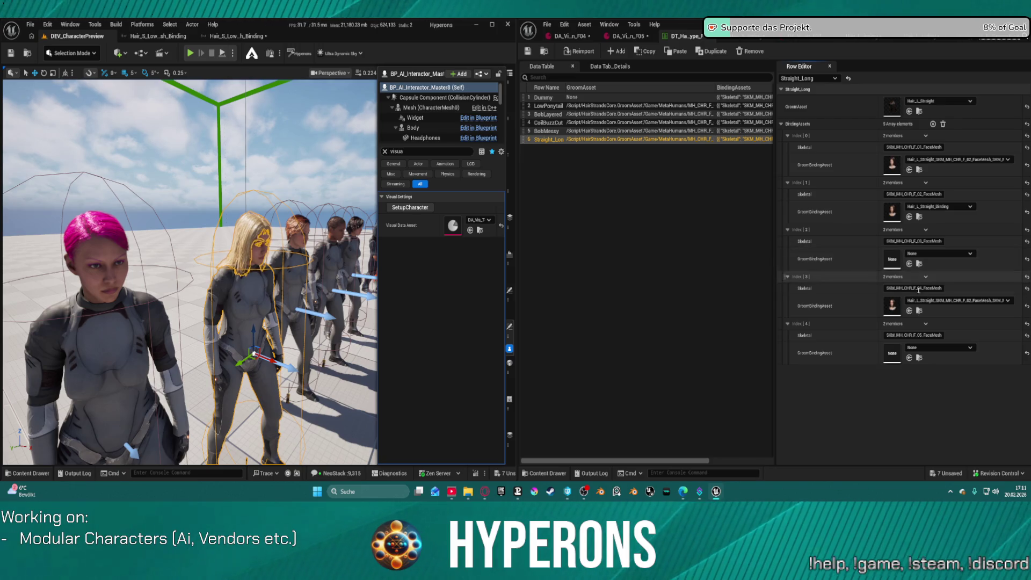
left_click(909, 263)
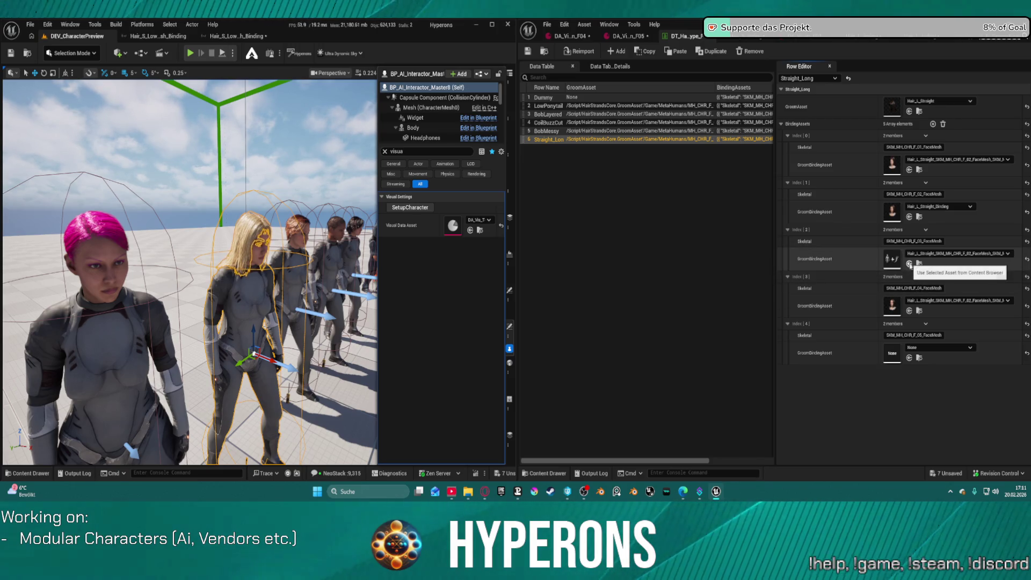
left_click(891, 290)
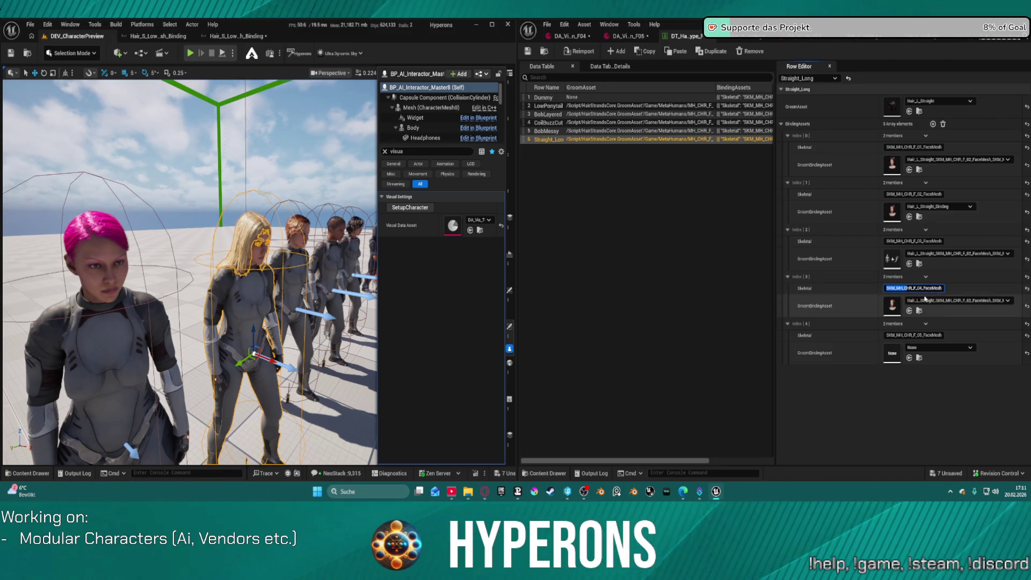
key("End")
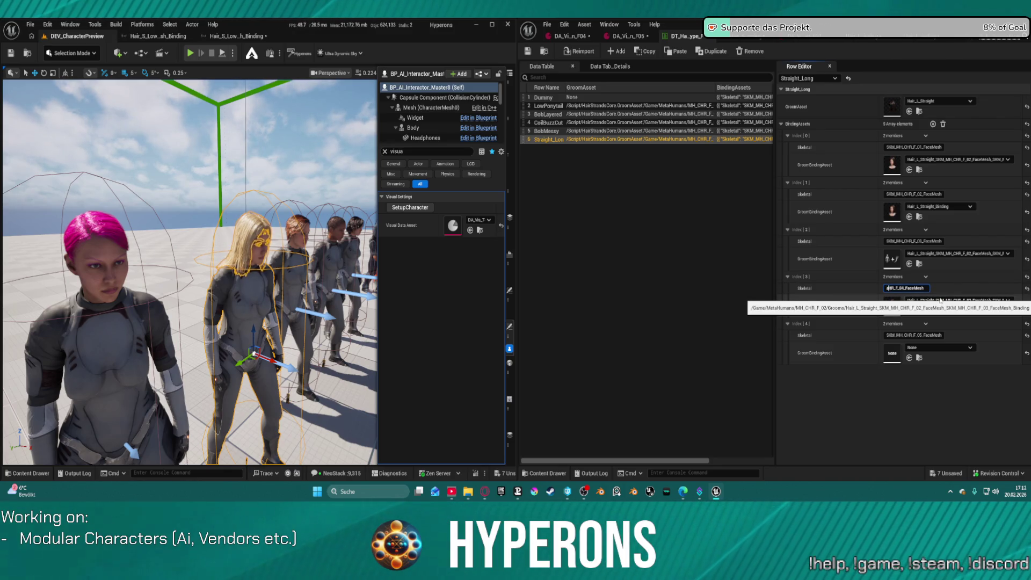
key("shift+Home")
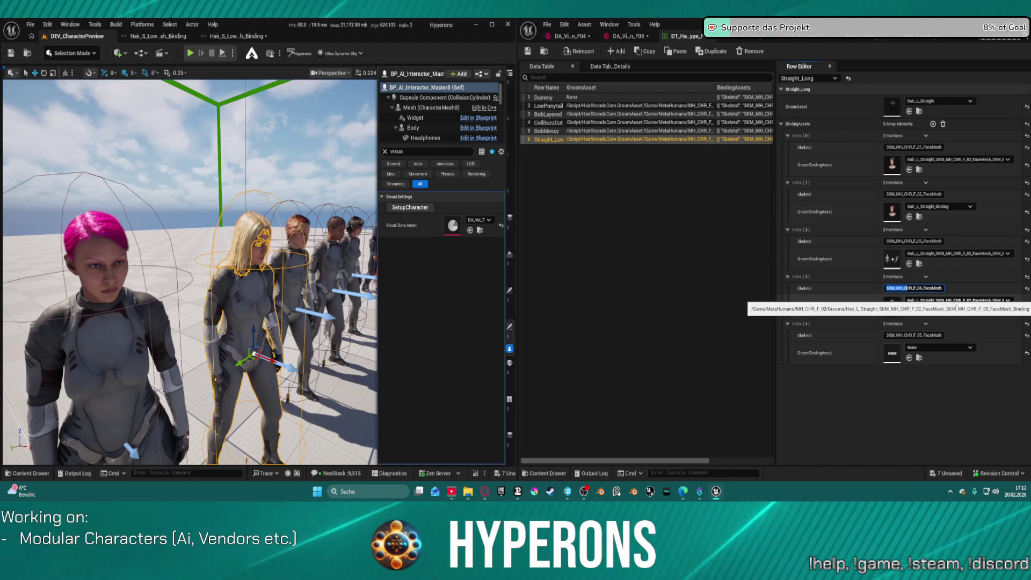
key("ctrl+a")
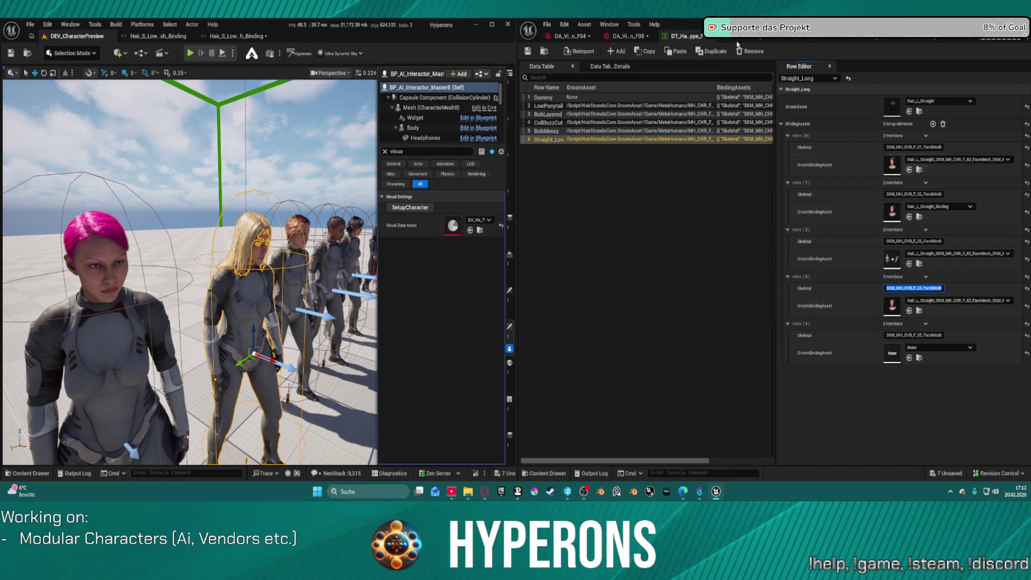
key("Return")
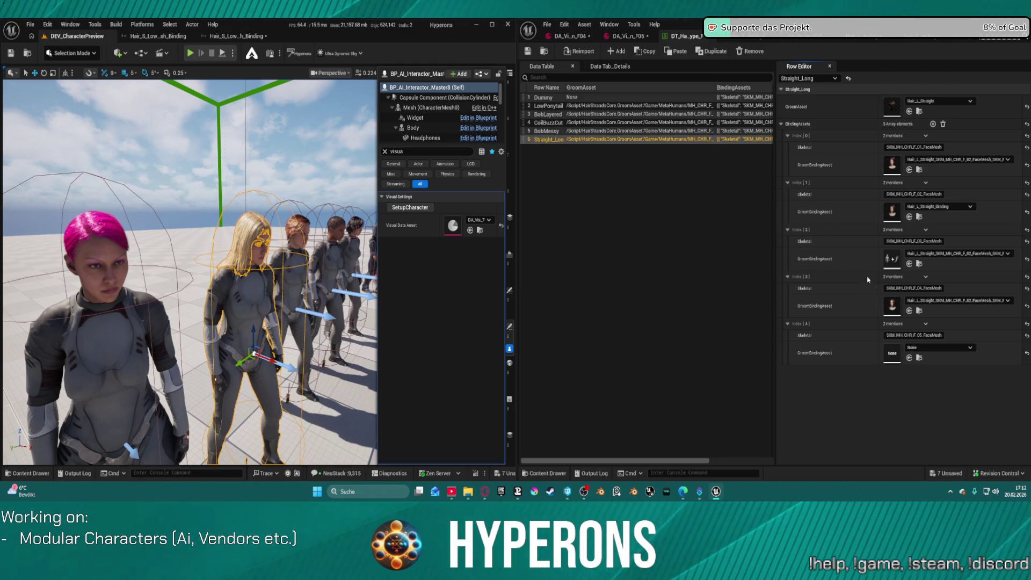
double_click(892, 304)
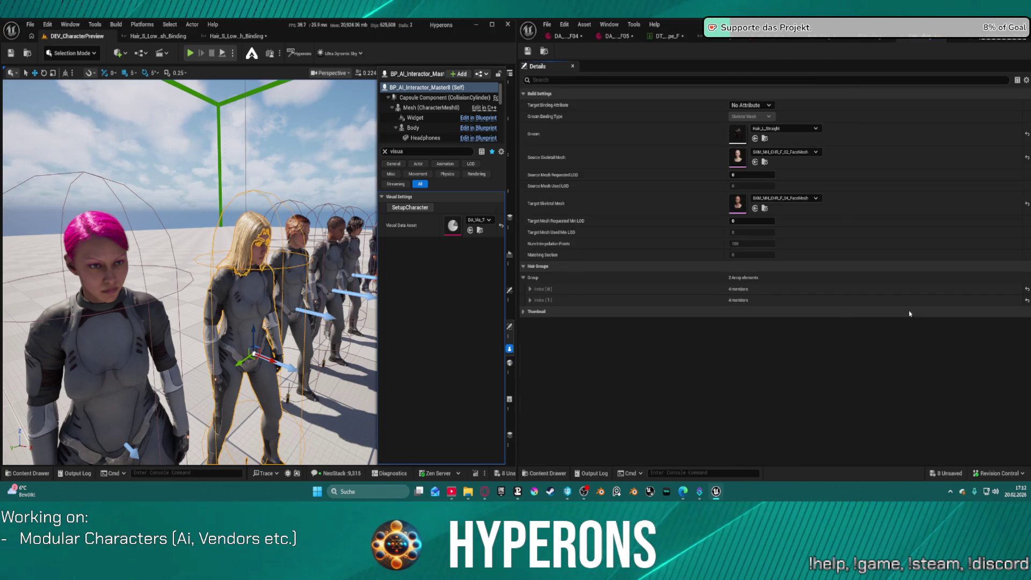
Step: Assign a Hair_L_Straight binding to Straight_Long Index [4] and save with checkout
left_click(666, 36)
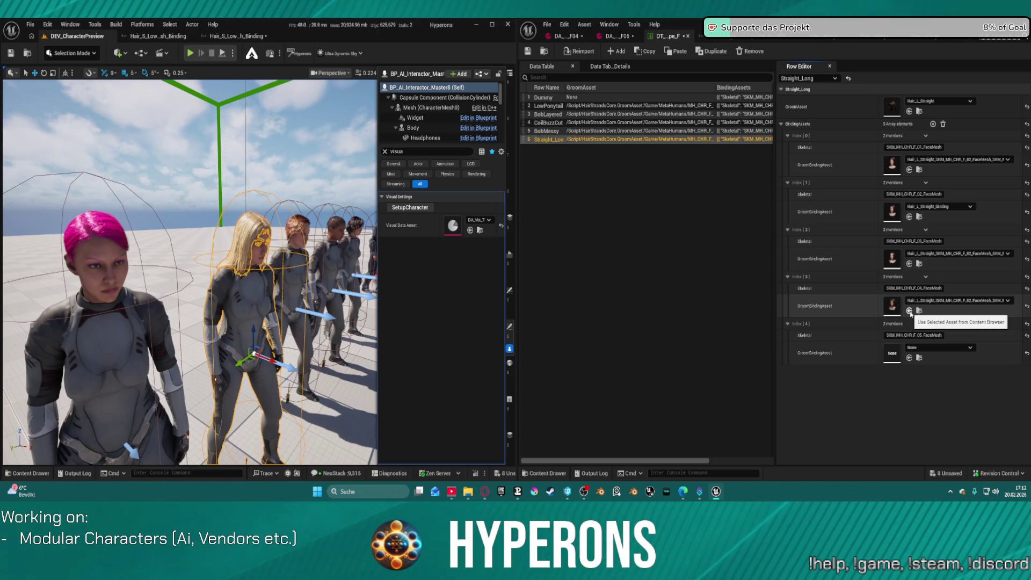
left_click(922, 335)
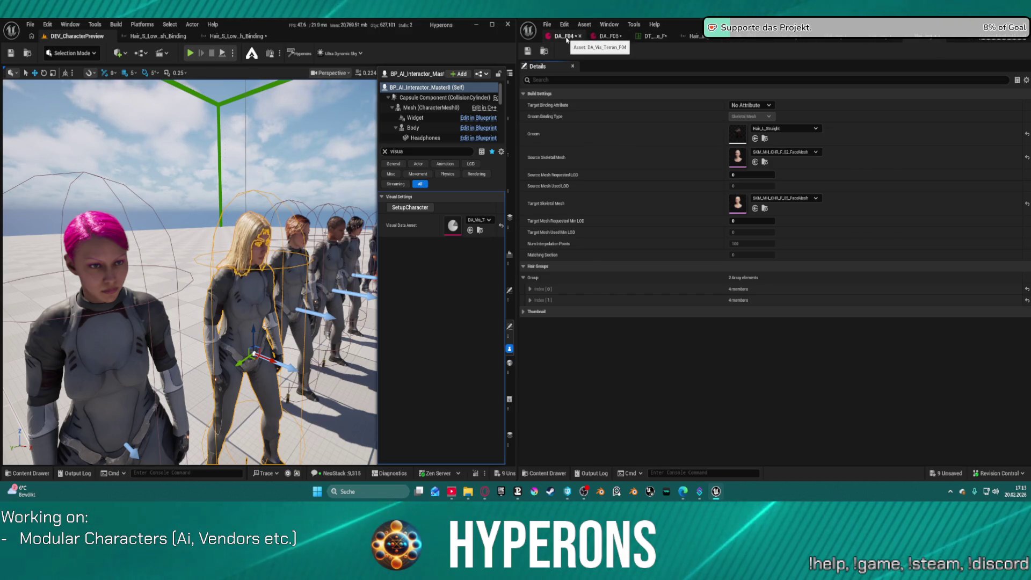
left_click(652, 36)
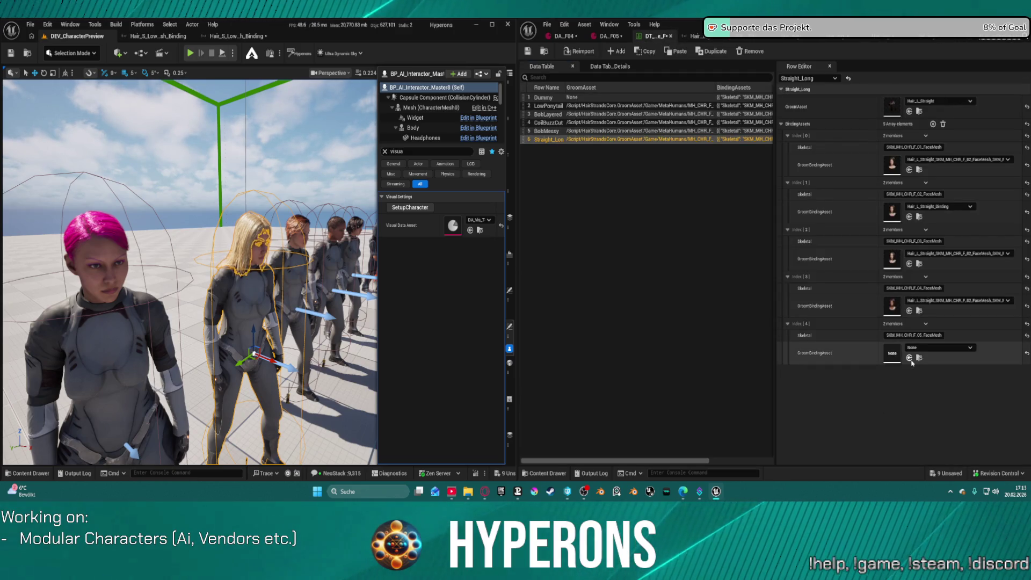
left_click(909, 358)
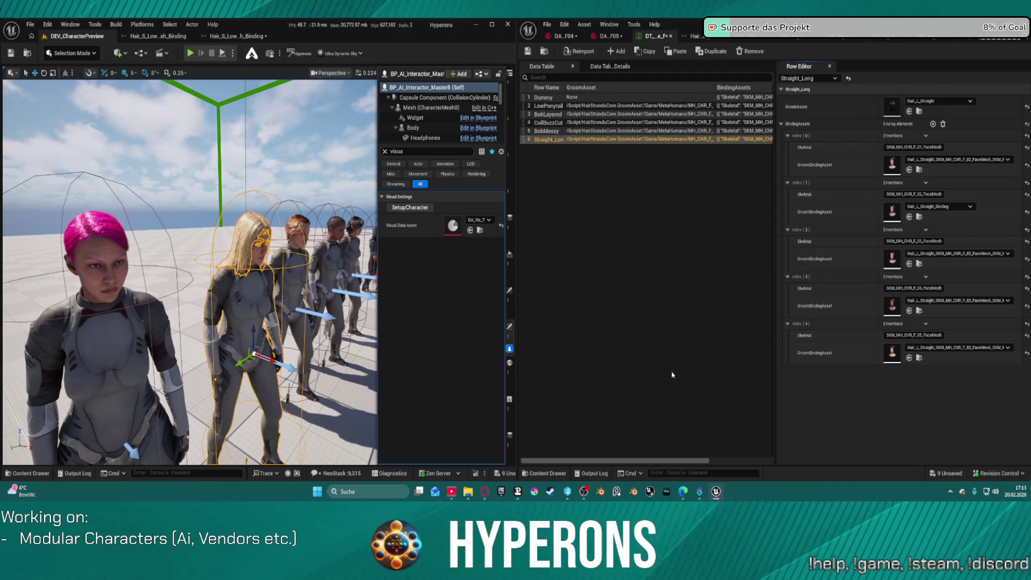
key("ctrl+shift+s")
left_click(547, 346)
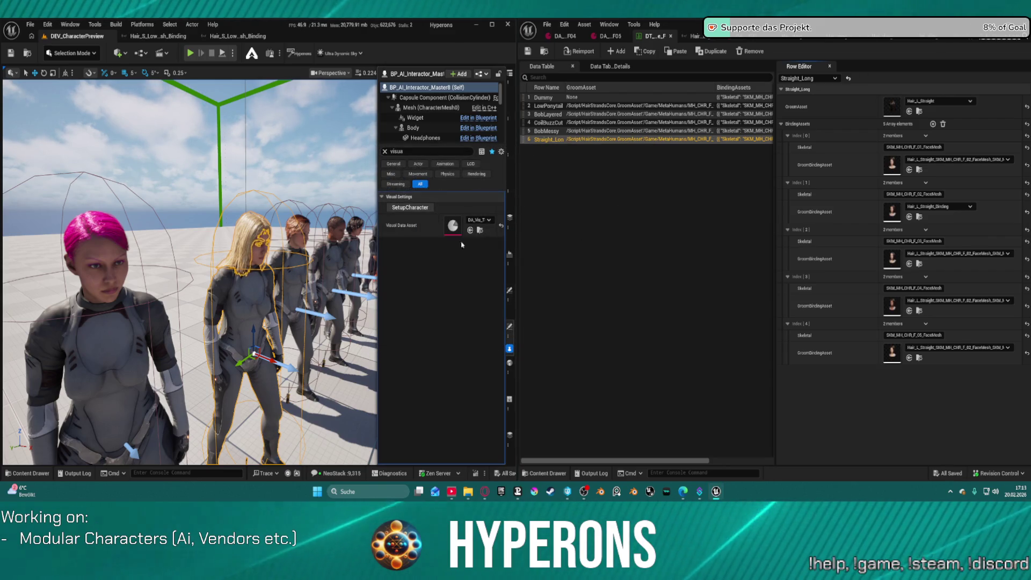
Step: Select the pink-haired character and open its visual data asset
left_click(125, 342)
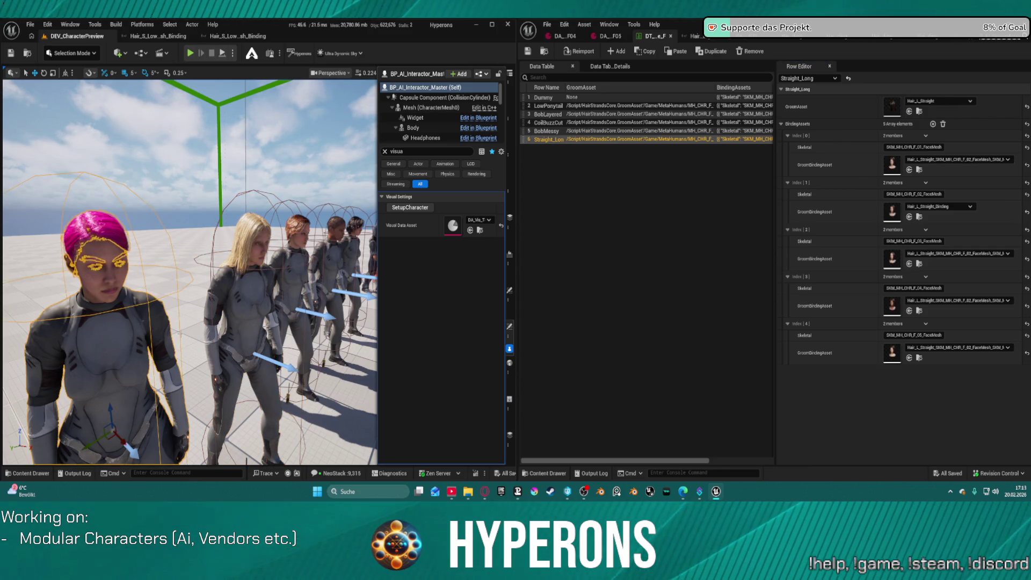
left_click(488, 220)
left_click(489, 221)
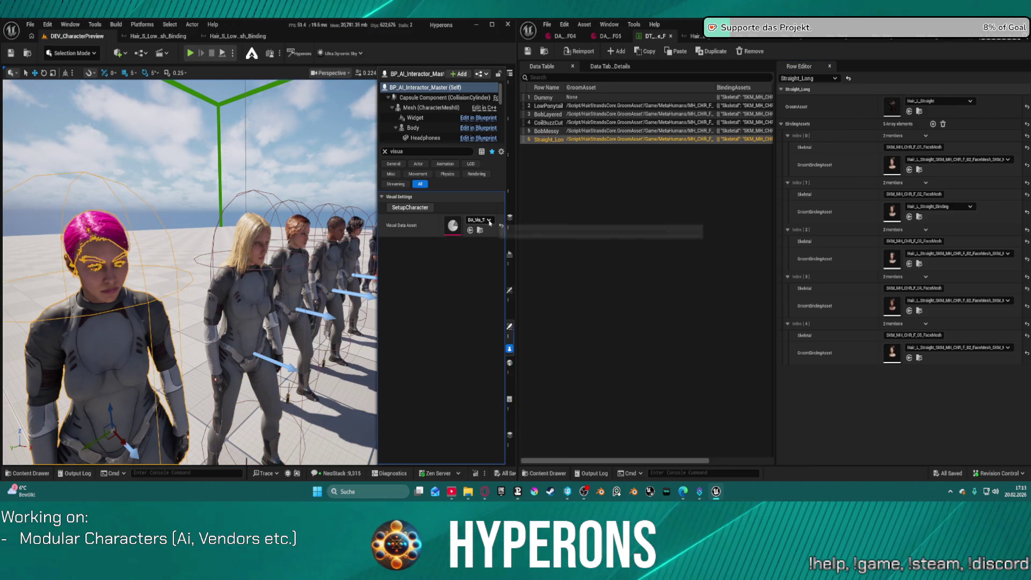
double_click(453, 226)
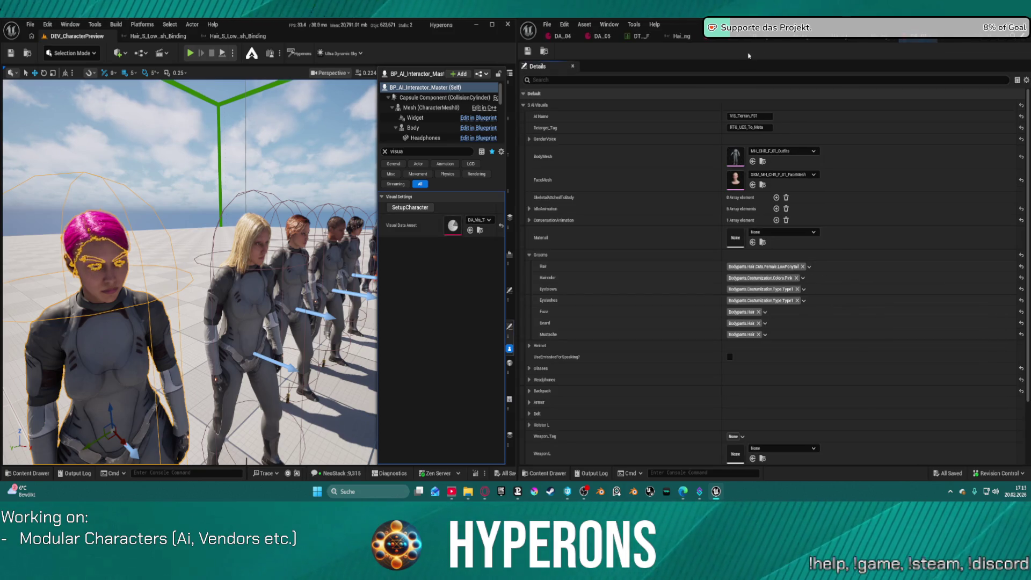
Step: Order the F01 and F02 data asset tabs and dock the hair binding editors in the left window
left_click_drag(916, 41, 559, 36)
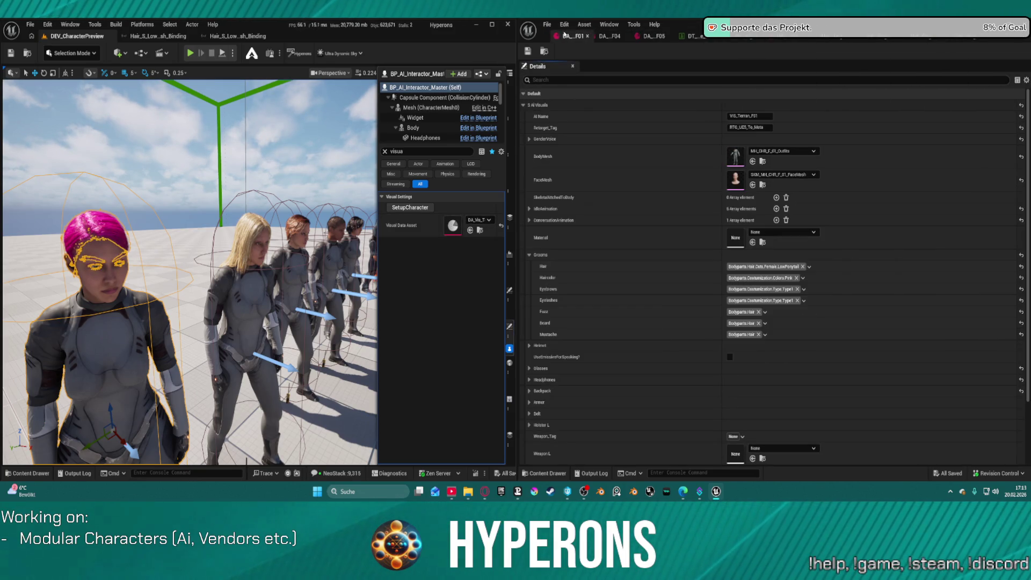
left_click_drag(762, 41, 604, 36)
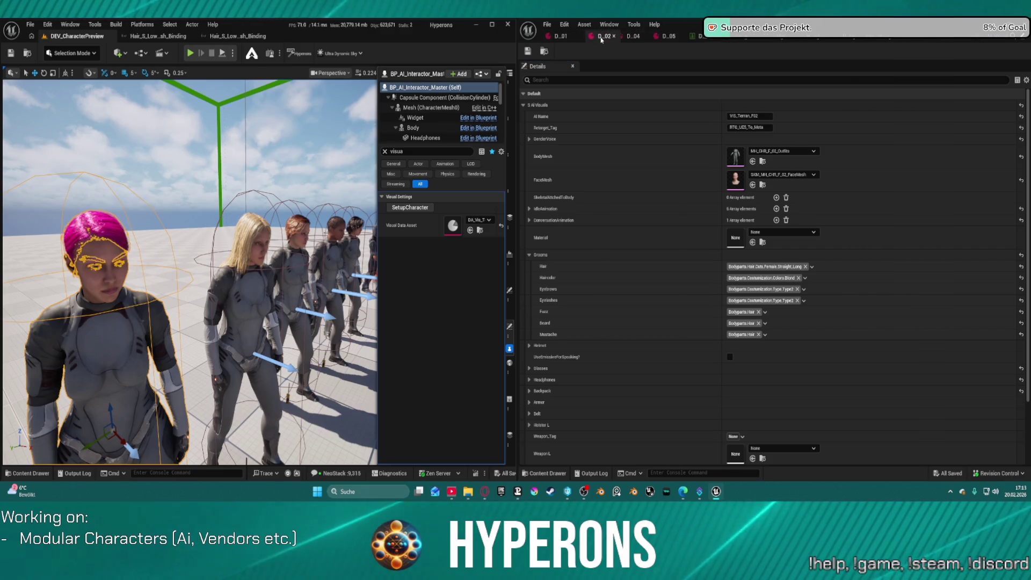
left_click_drag(760, 40, 317, 36)
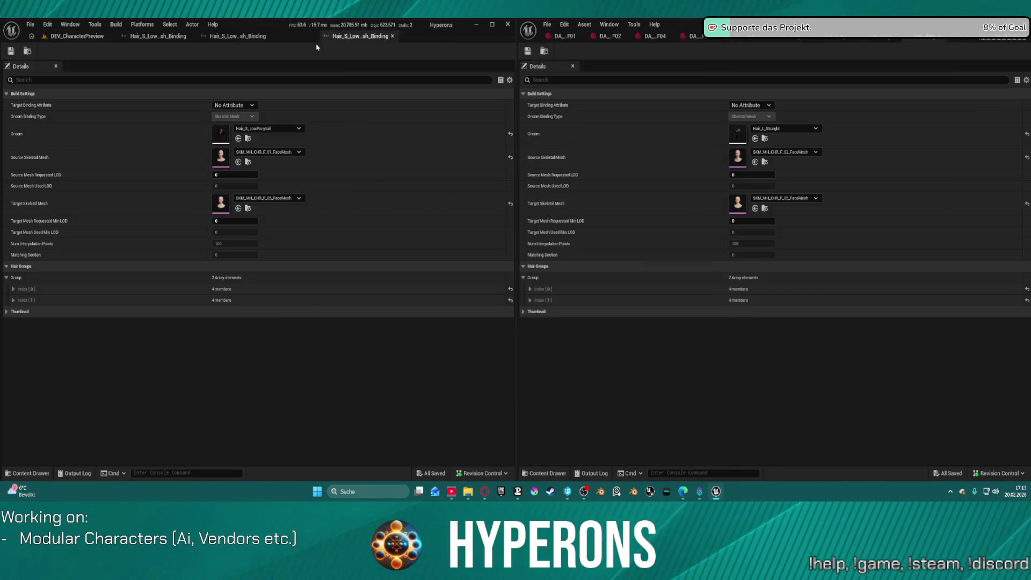
left_click_drag(773, 38, 383, 37)
mouse_move(808, 41)
left_mouse_down()
mouse_move(430, 86)
mouse_move(476, 43)
left_mouse_up()
left_click_drag(910, 39, 316, 37)
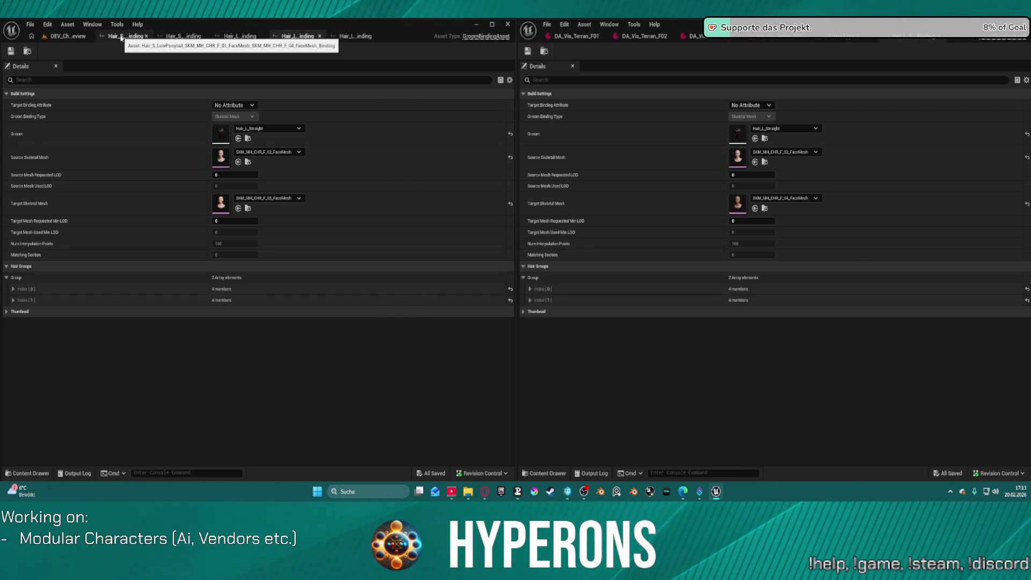
Step: Close the two duplicate hair binding editors and return to DEV_CharacterPreview
middle_click(137, 38)
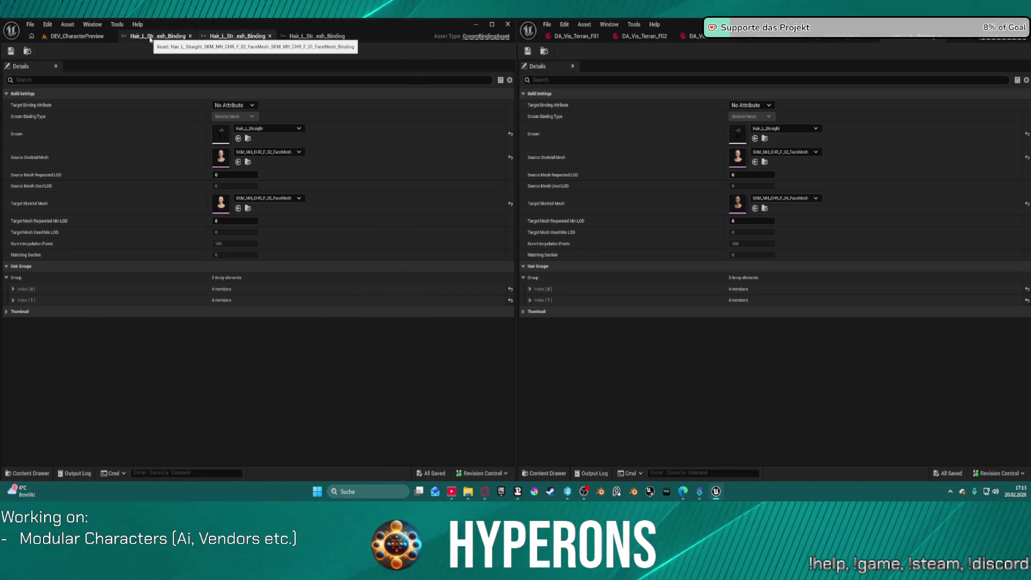
middle_click(162, 41)
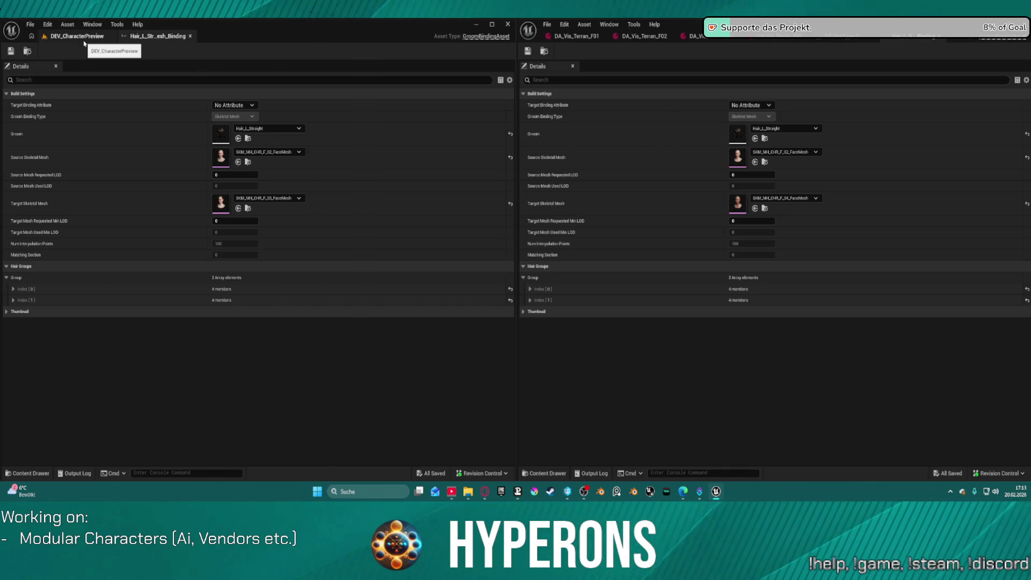
left_click(83, 38)
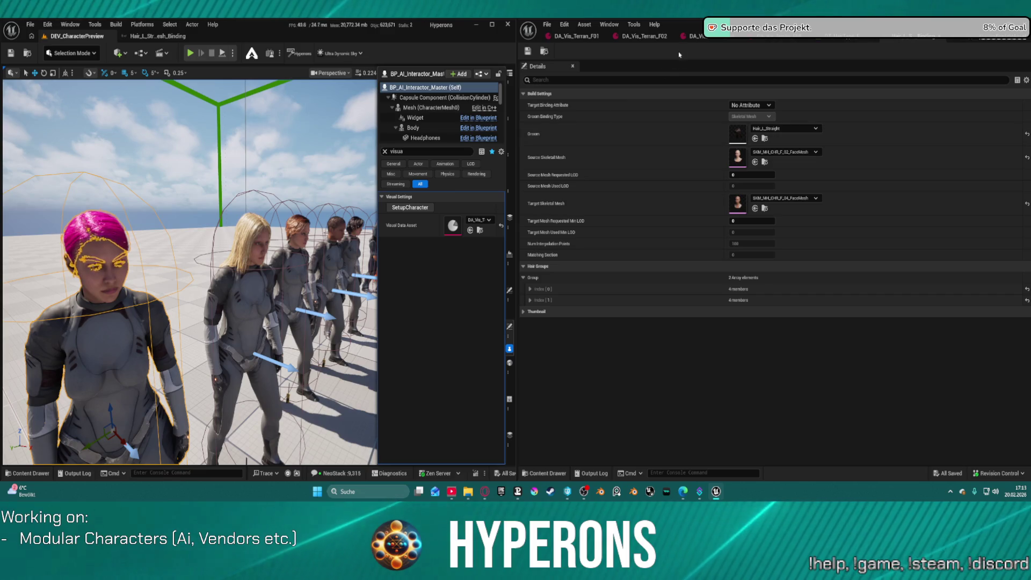
Step: Open the red-haired character's F03 data asset in the right window, then reopen the F_04 binding
left_click(298, 220)
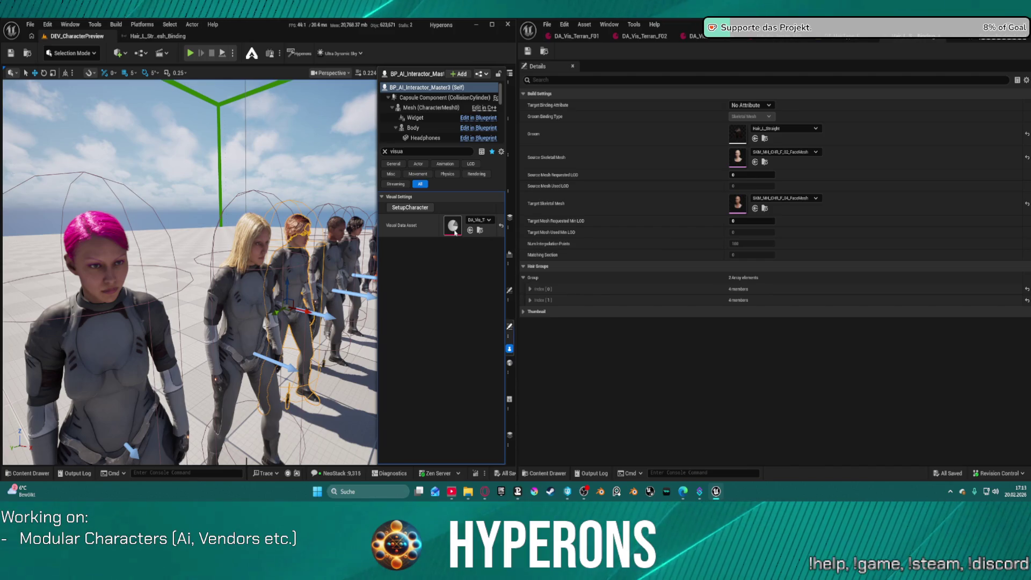
double_click(454, 232)
mouse_move(317, 36)
left_mouse_down()
mouse_move(505, 67)
mouse_move(663, 48)
mouse_move(670, 38)
left_mouse_up()
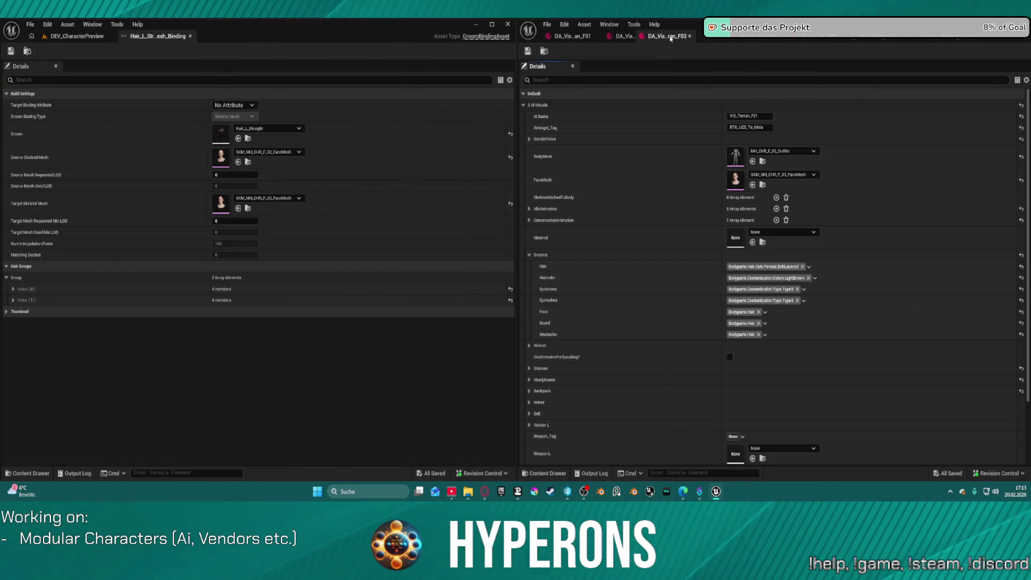
left_click(918, 39)
double_click(892, 305)
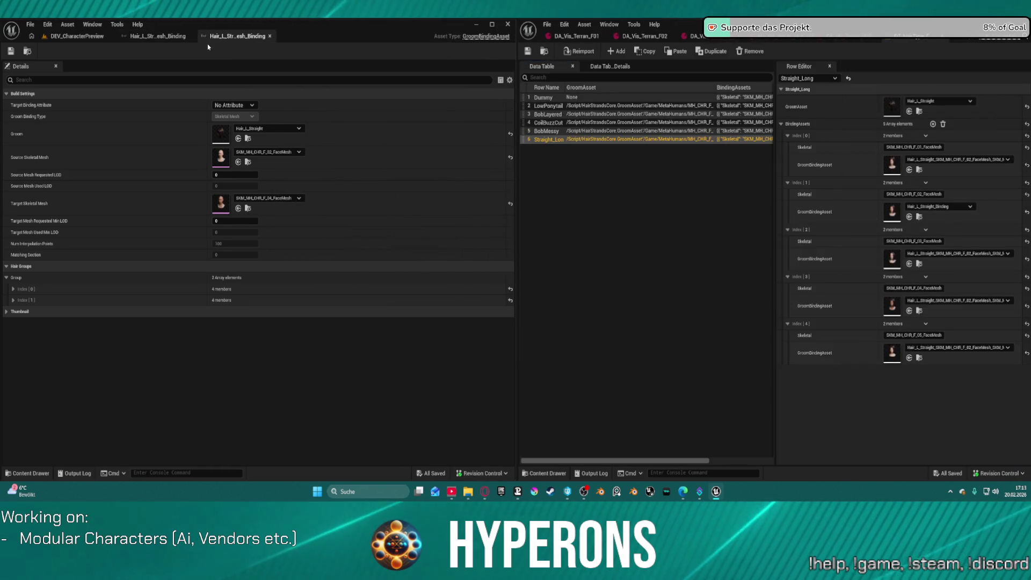
left_click(84, 36)
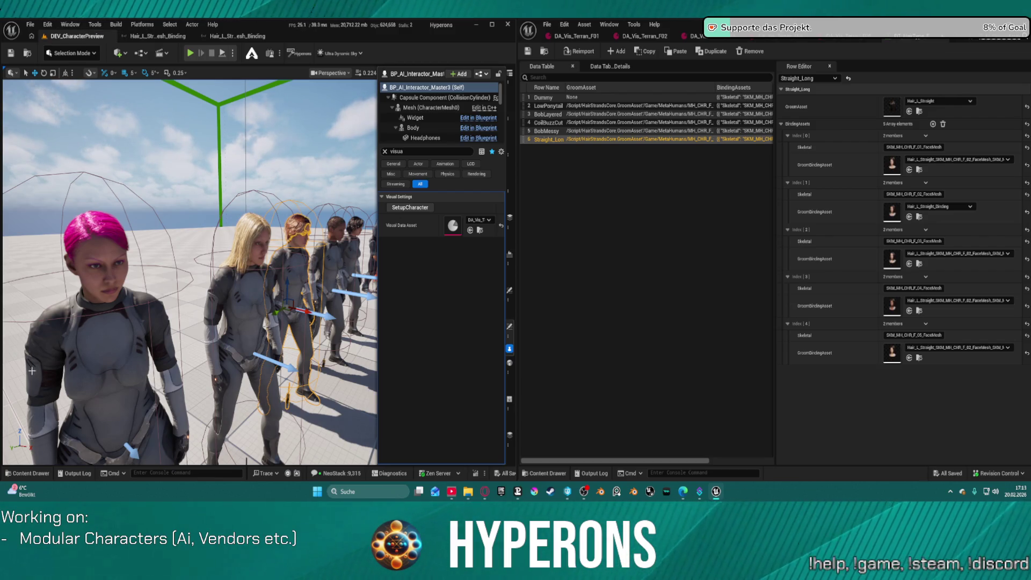
Step: Switch DA_Vis_Terran_F01's hair tag from LowPonytail to Straight_Long and frame the character
left_click(550, 37)
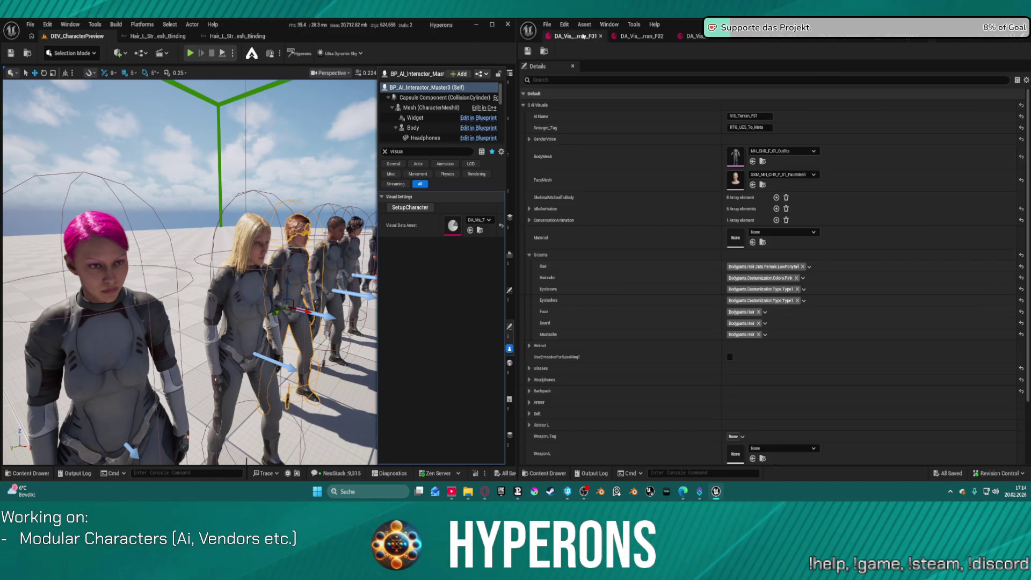
left_click(775, 267)
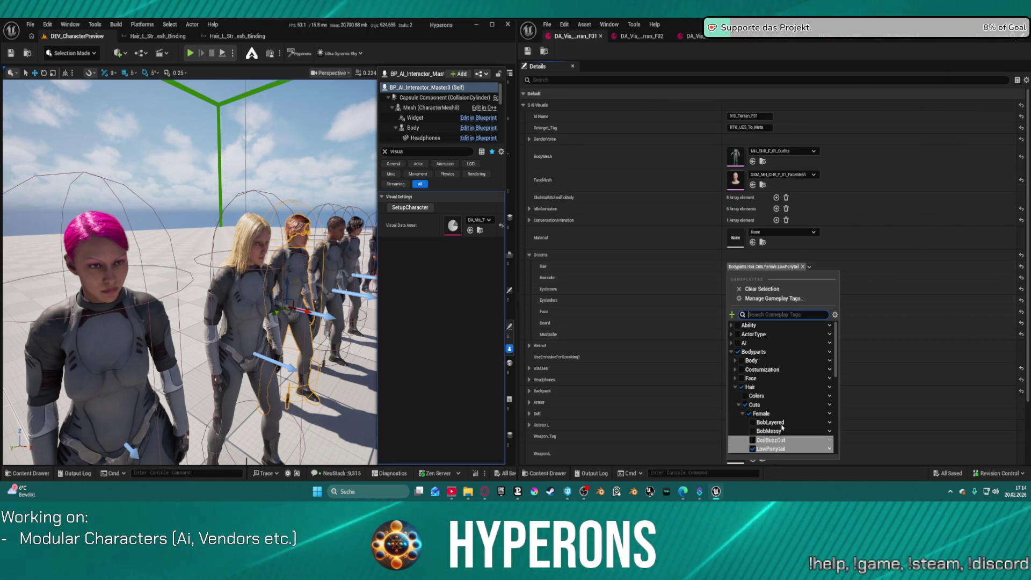
left_click(782, 445)
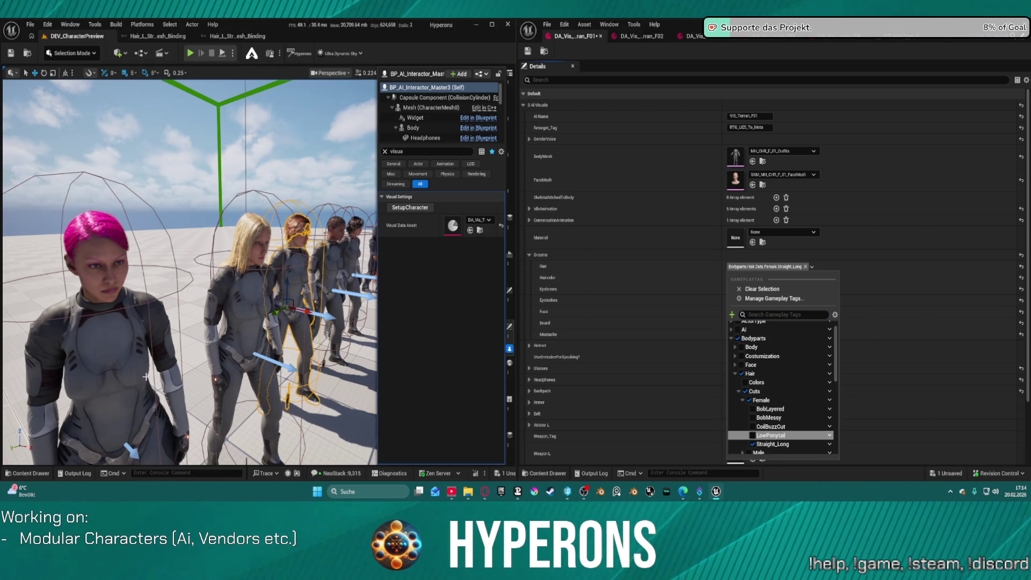
left_click(409, 208)
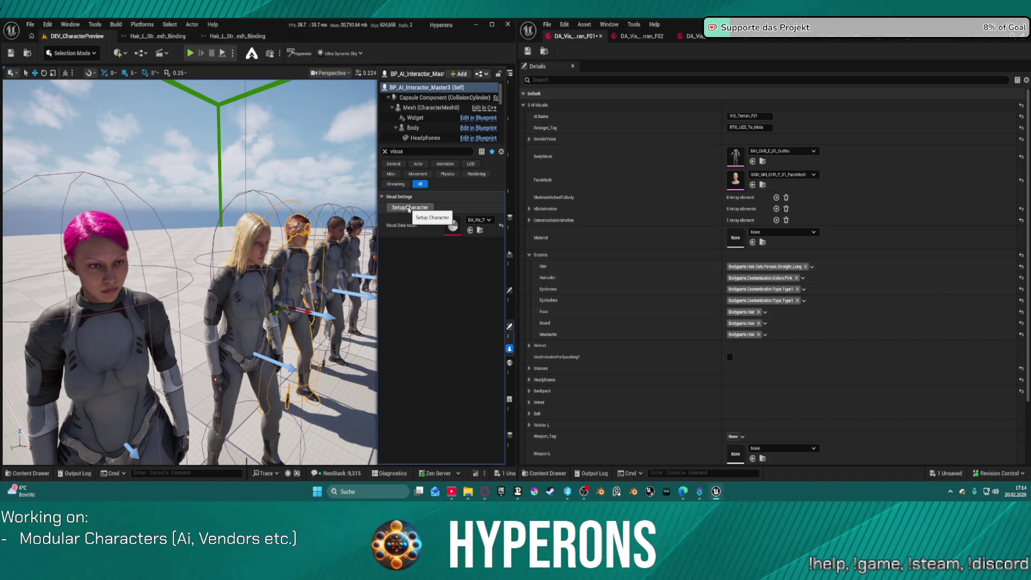
mouse_move(242, 269)
left_mouse_down()
mouse_move(231, 236)
mouse_move(231, 266)
left_mouse_up()
key("f")
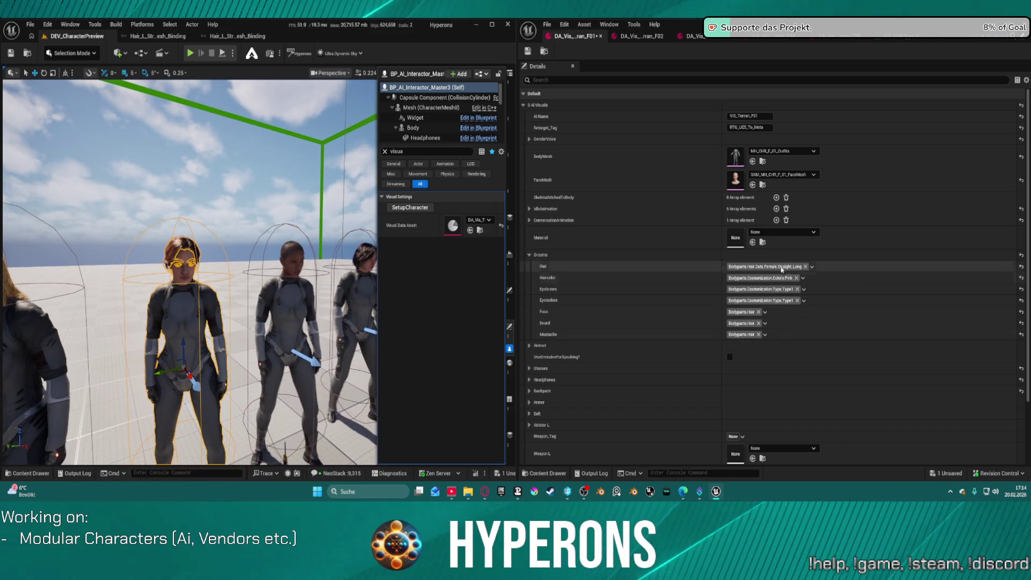
Step: Set the hair tag to BobLayered, save, and select the pink-haired character
left_click(811, 266)
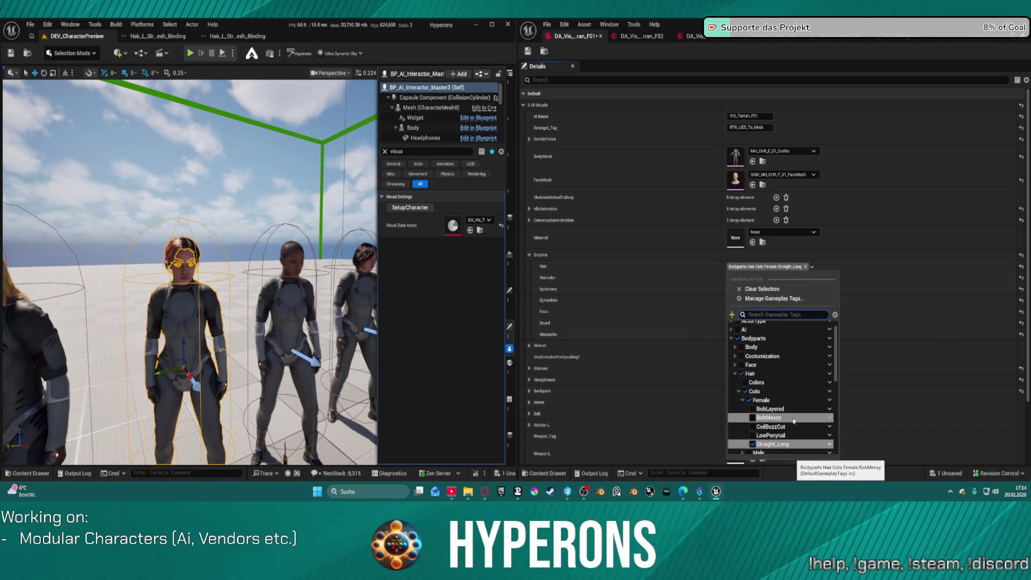
left_click(784, 408)
left_click(661, 284)
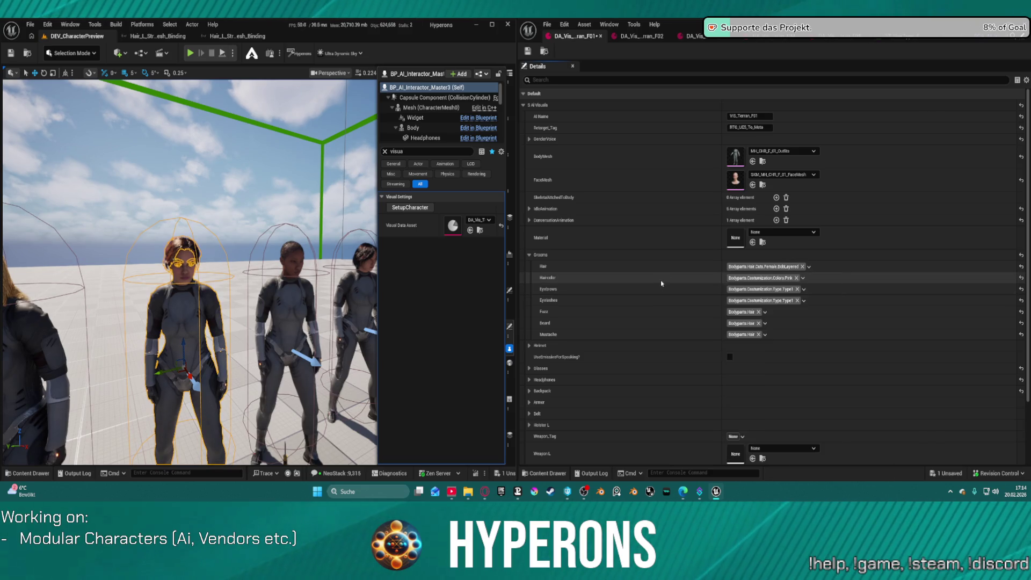
left_click(528, 51)
left_click_drag(307, 248, 308, 249)
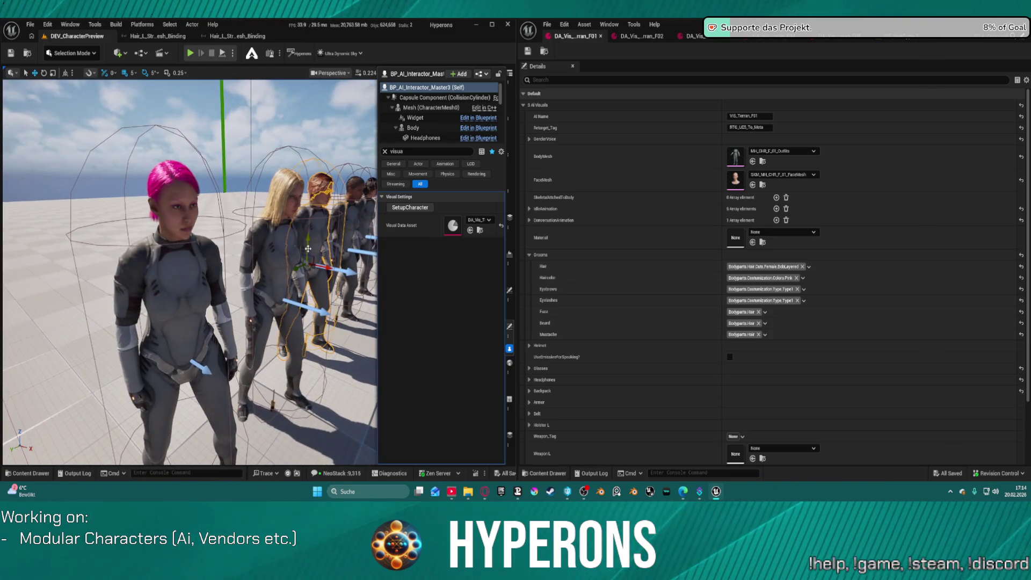
left_click(201, 275)
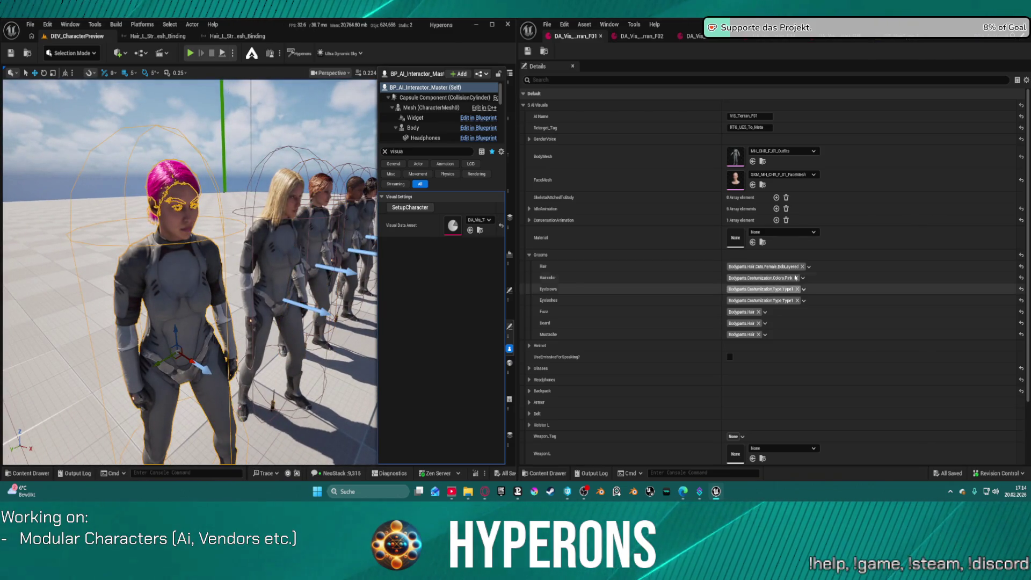
Step: Switch the hair tag to Straight_Long, save, and rebuild the character
left_click(809, 267)
scroll(802, 396, "down", 3)
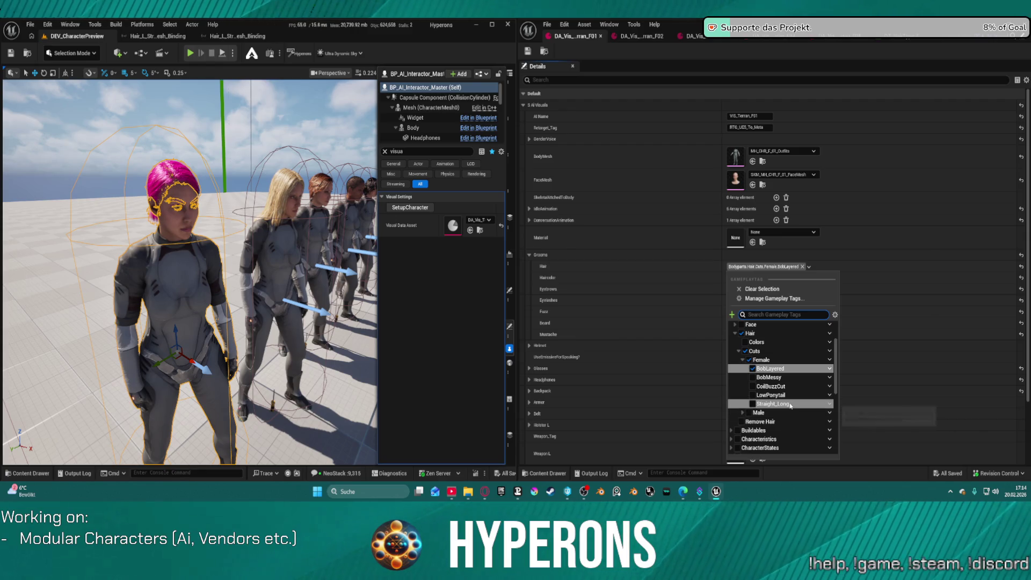
left_click(788, 404)
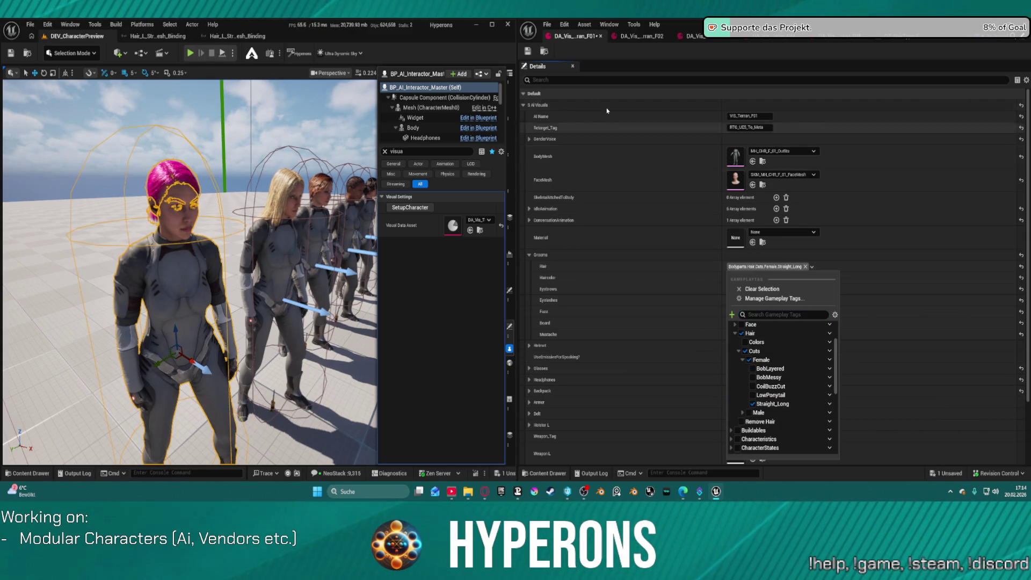
key("ctrl+s")
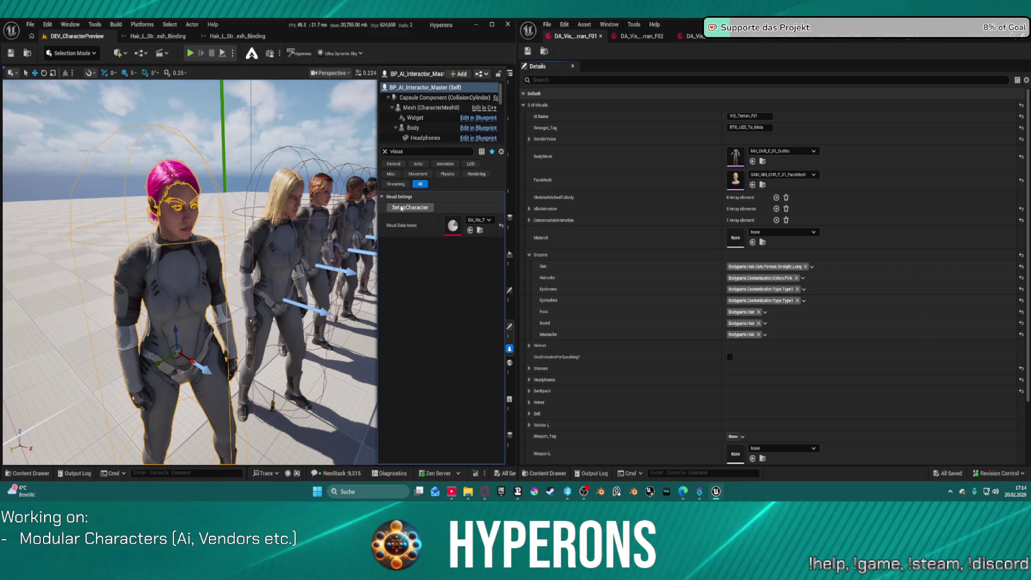
left_click(402, 208)
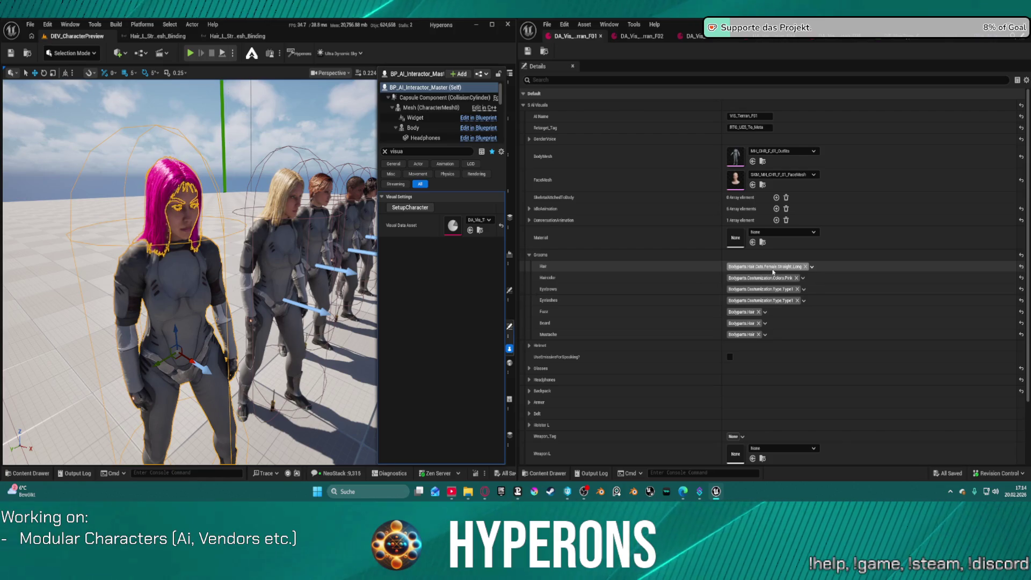
Step: Change the hair tag to LowPonytail, save, and reapply the character setup
left_click(812, 266)
scroll(779, 436, "down", 1)
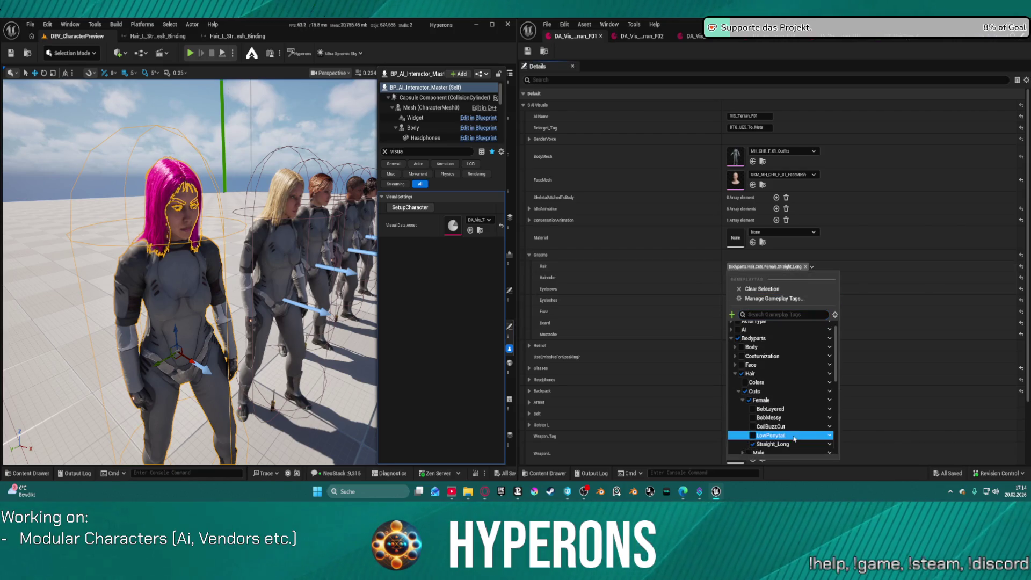
left_click(773, 435)
key("ctrl+s")
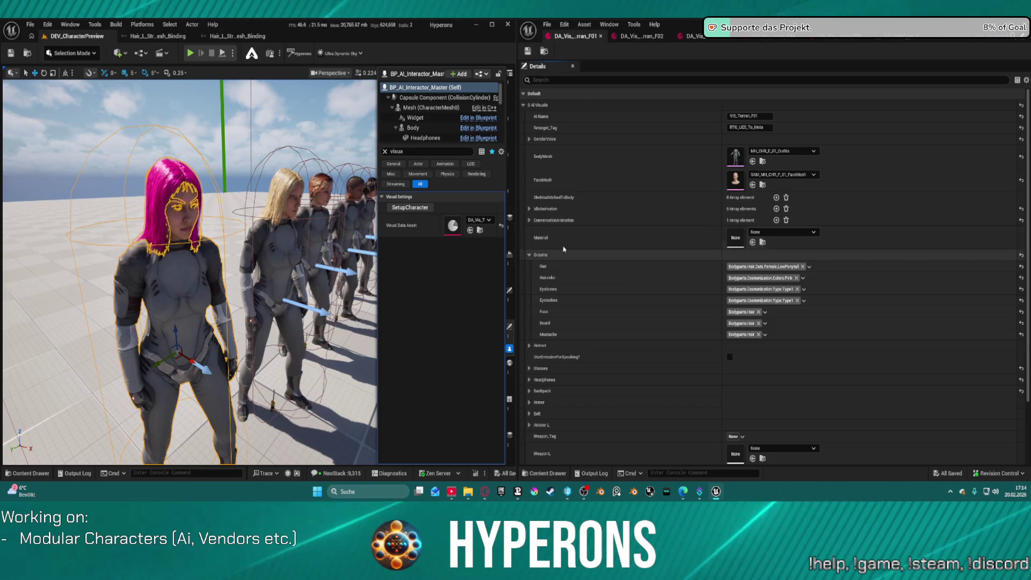
left_click(410, 207)
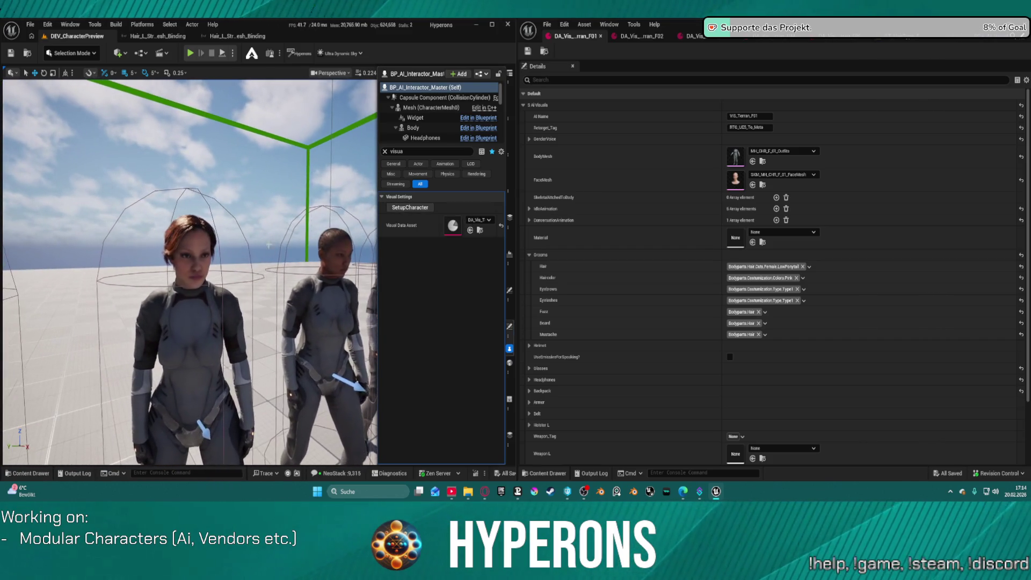
Step: Set the third character's hair tag to Straight_Long, save the data asset, and rebuild her
left_click(193, 322)
left_click(693, 36)
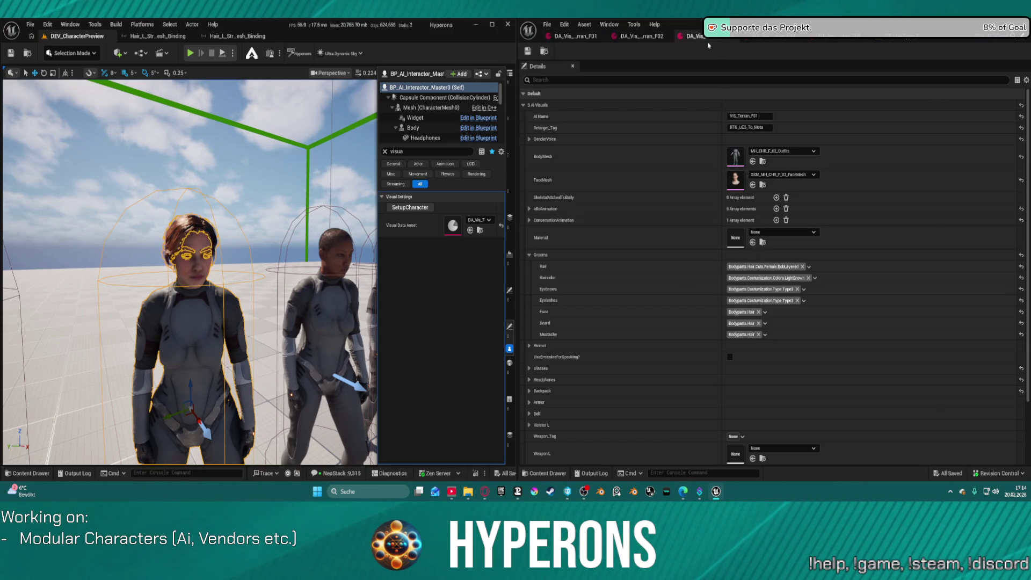
left_click(809, 267)
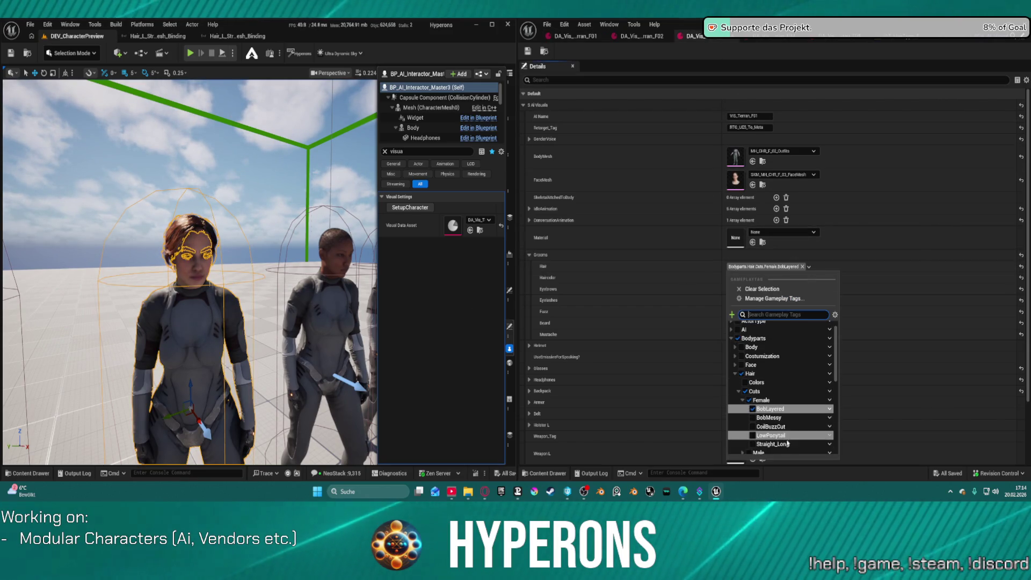
left_click(772, 444)
left_click(528, 52)
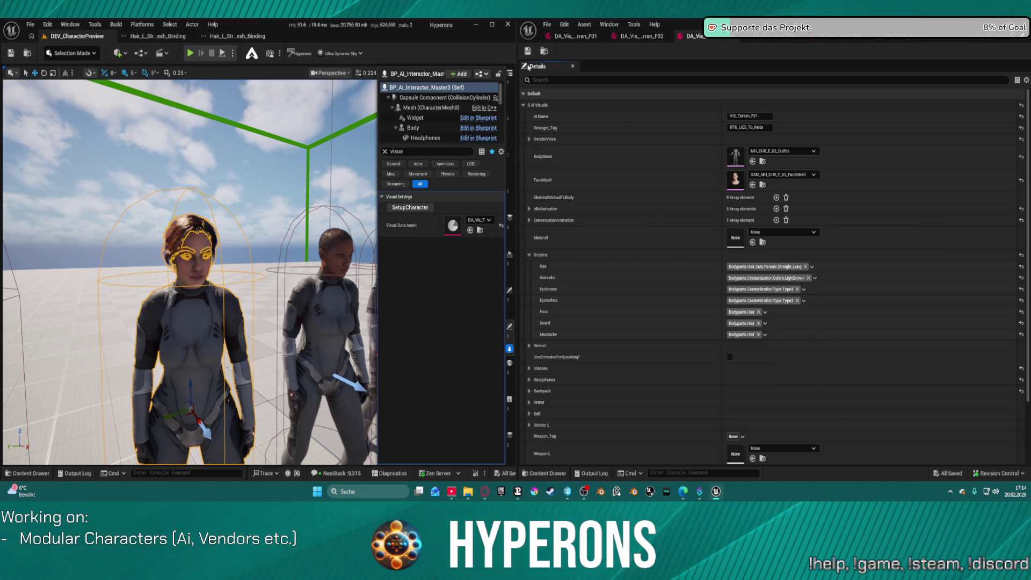
left_click(419, 209)
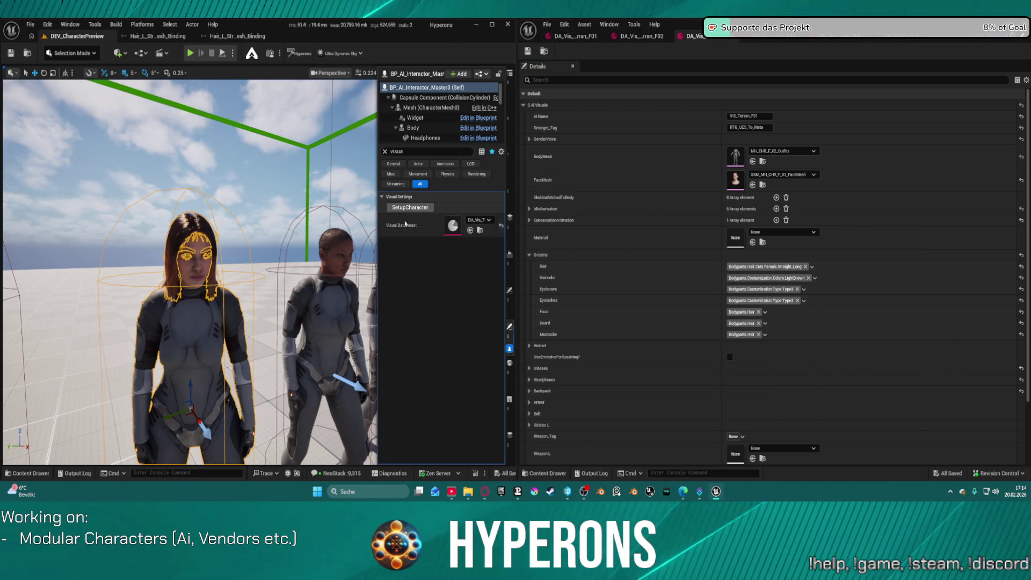
Step: Revert the third character's hair tag to BobLayered and save the visual data asset
left_click(767, 271)
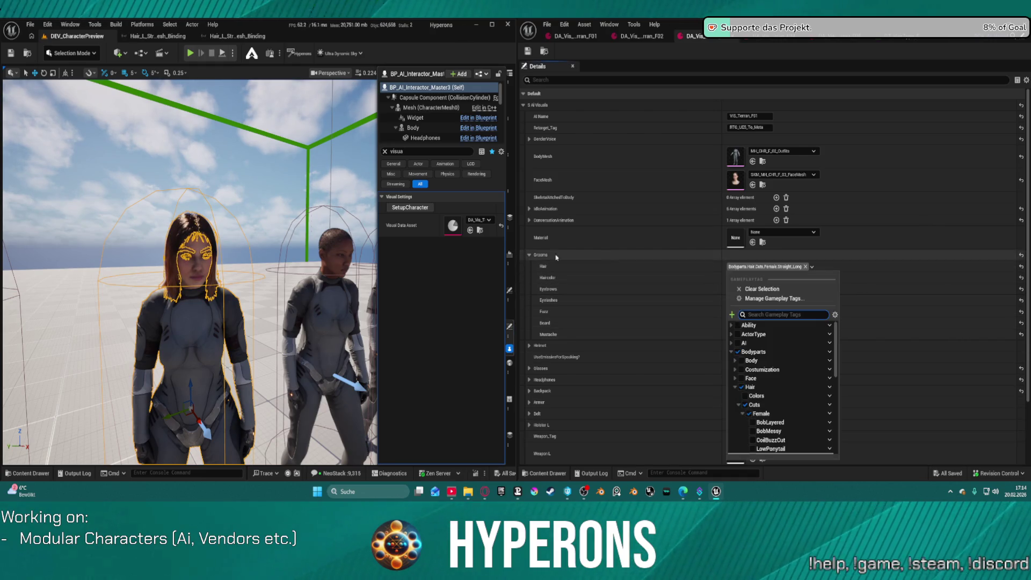
left_click(266, 163)
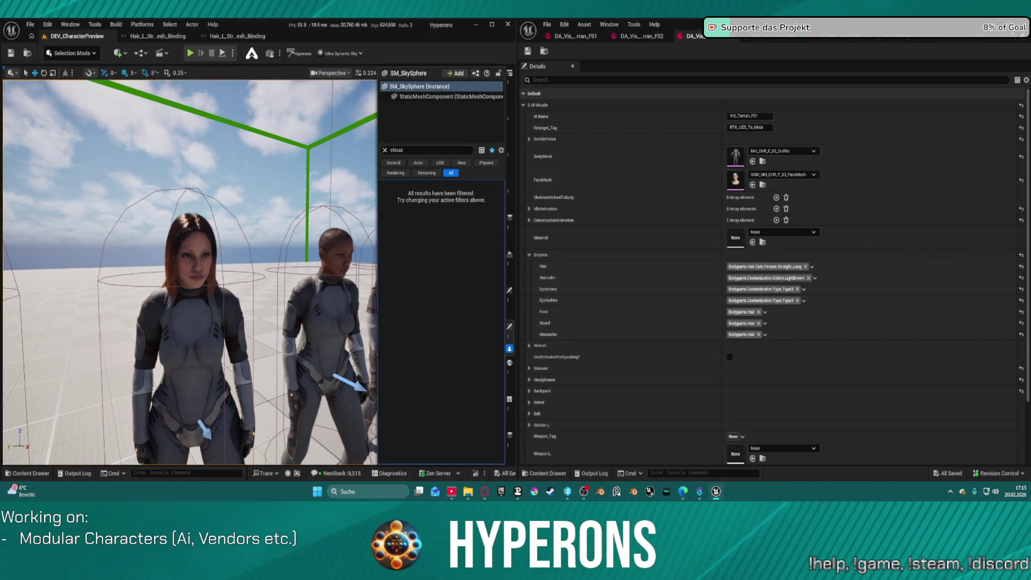
left_click(787, 267)
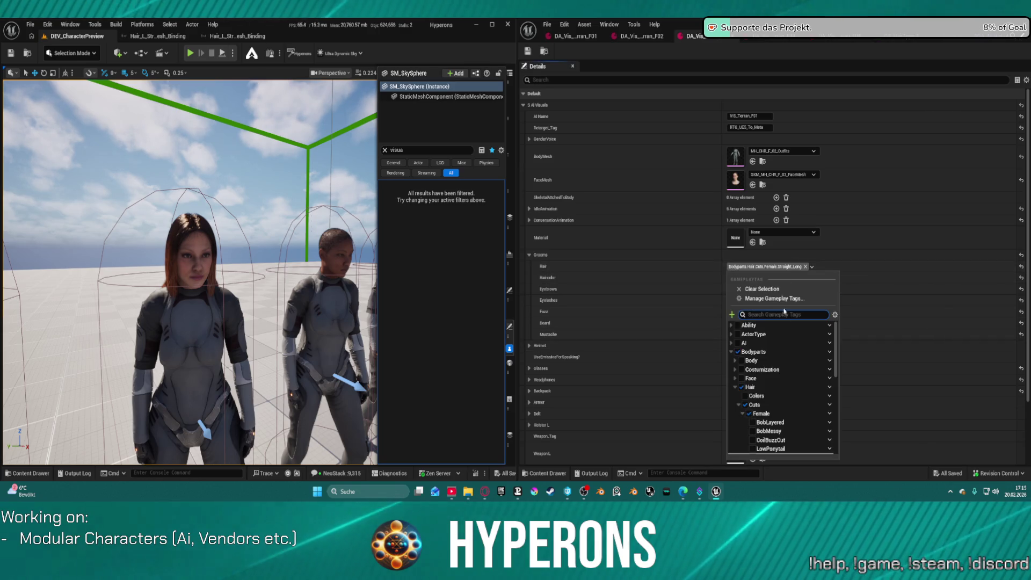
scroll(796, 419, "down", 2)
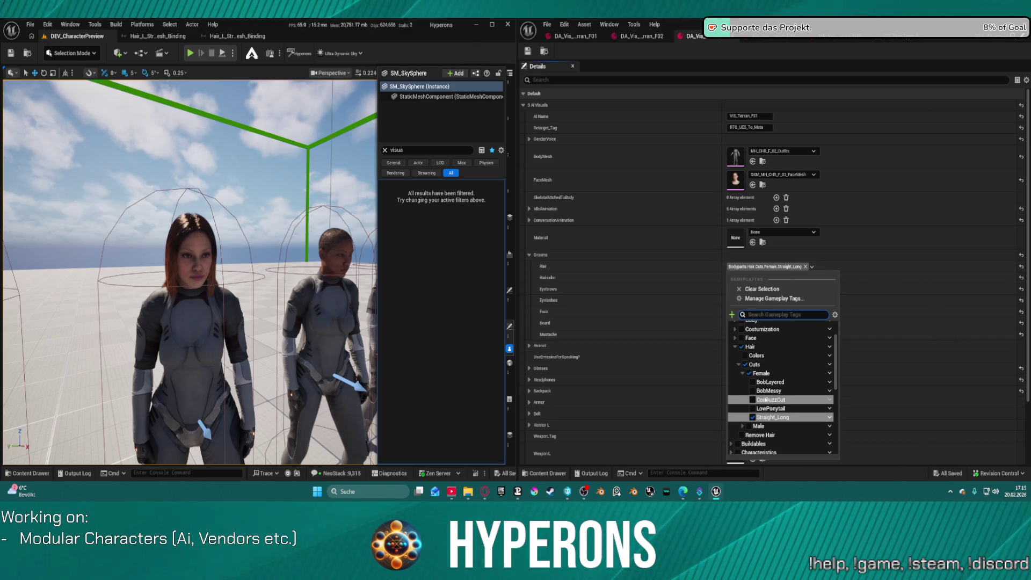
left_click(752, 381)
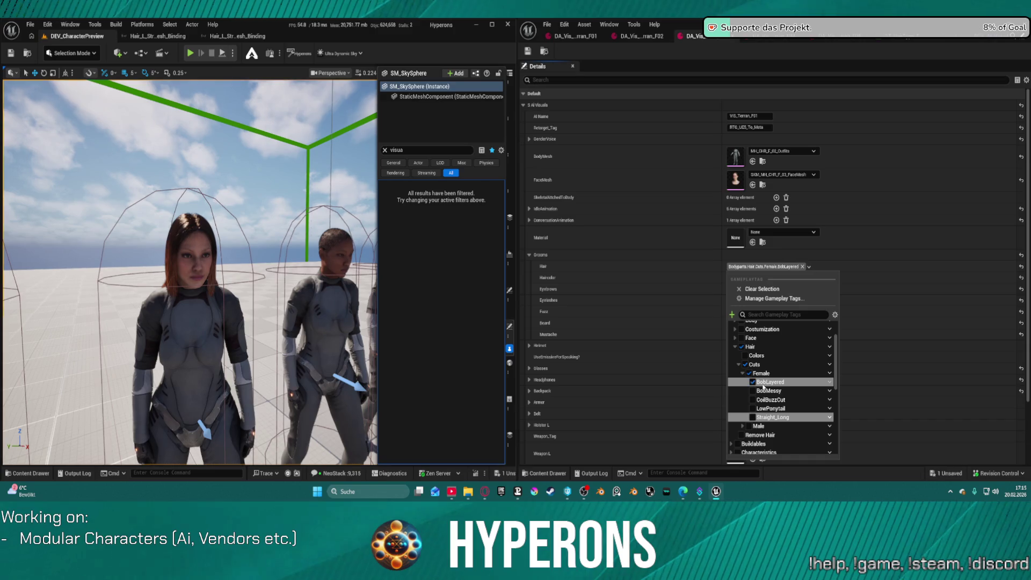
left_click(527, 51)
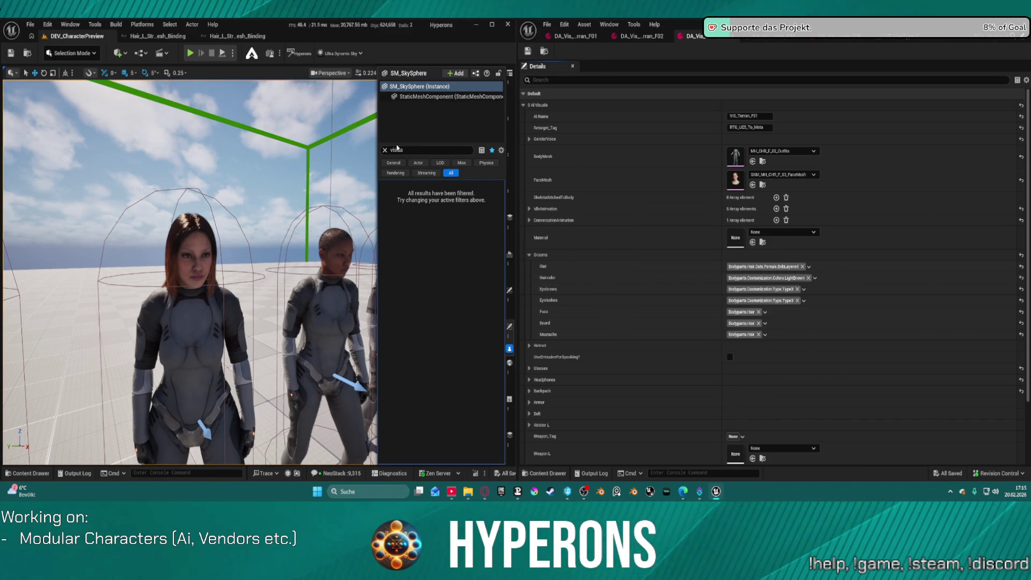
left_click(219, 317)
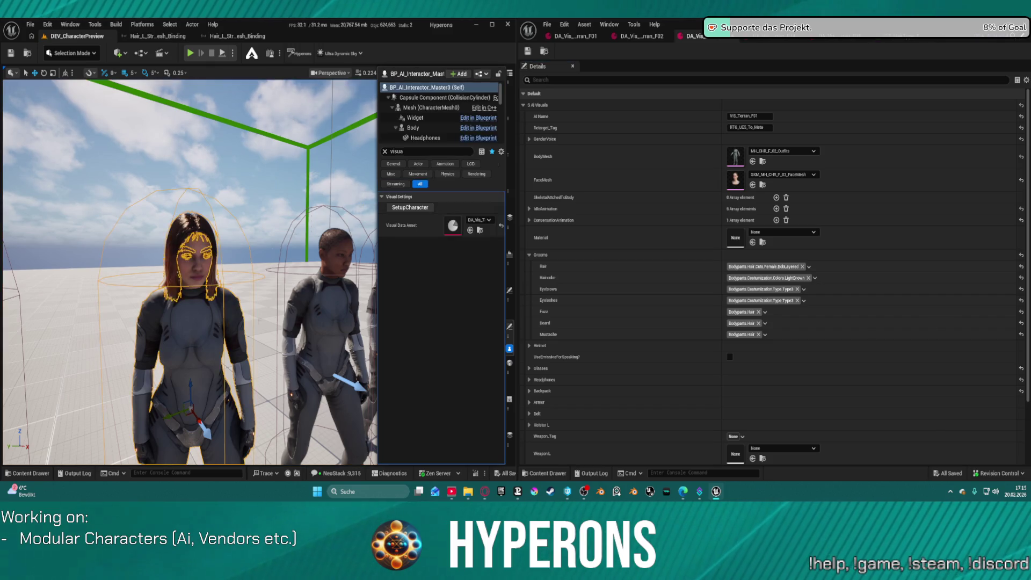
key("d")
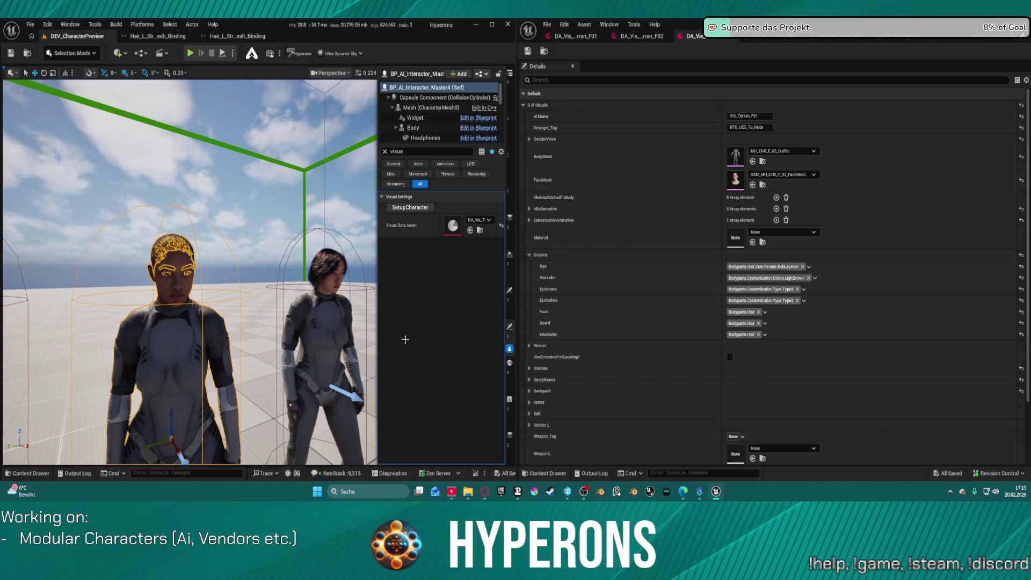
Step: Try Straight_Long as the left character's hair tag and rebuild her
left_click(778, 267)
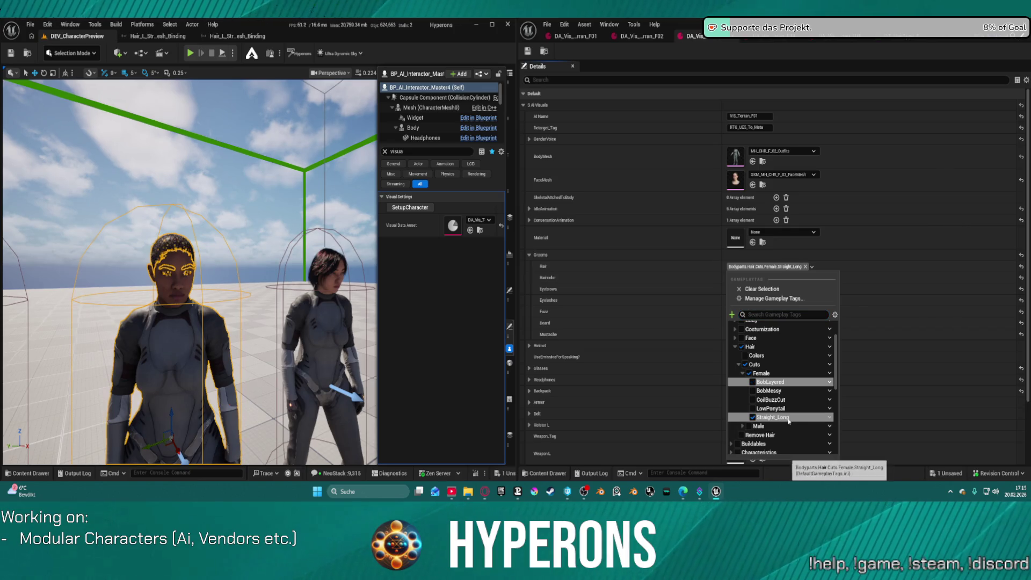
left_click(789, 418)
left_click(406, 209)
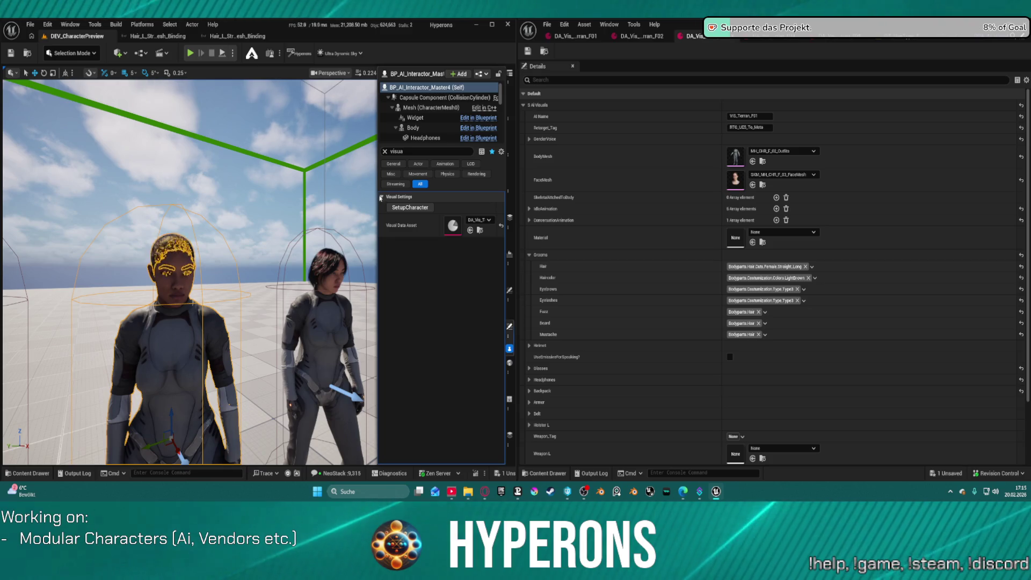
Step: Switch the hair tag to BobLayered, then back to Straight_Long, and rebuild to view the long hair
left_click(800, 267)
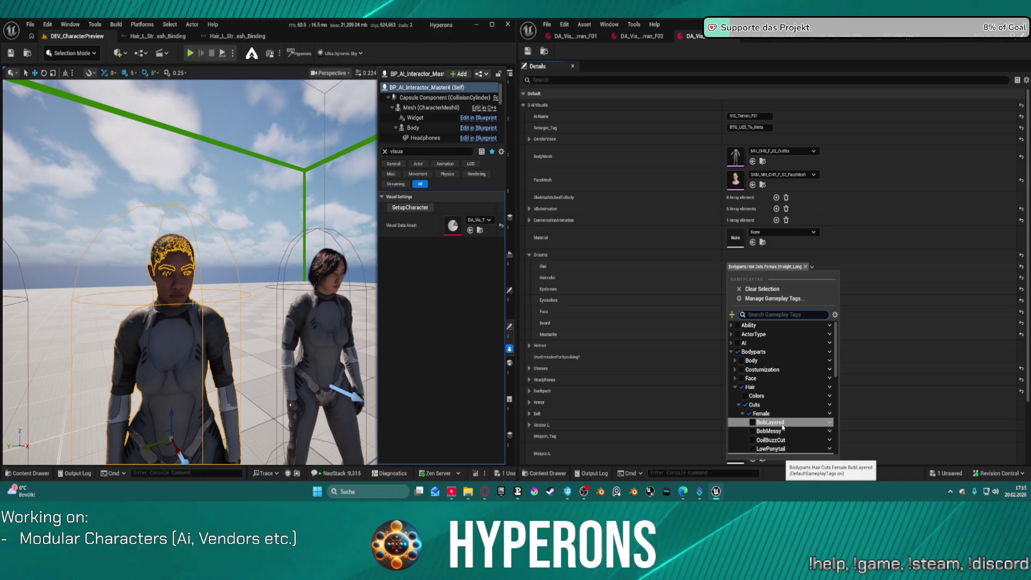
left_click(779, 423)
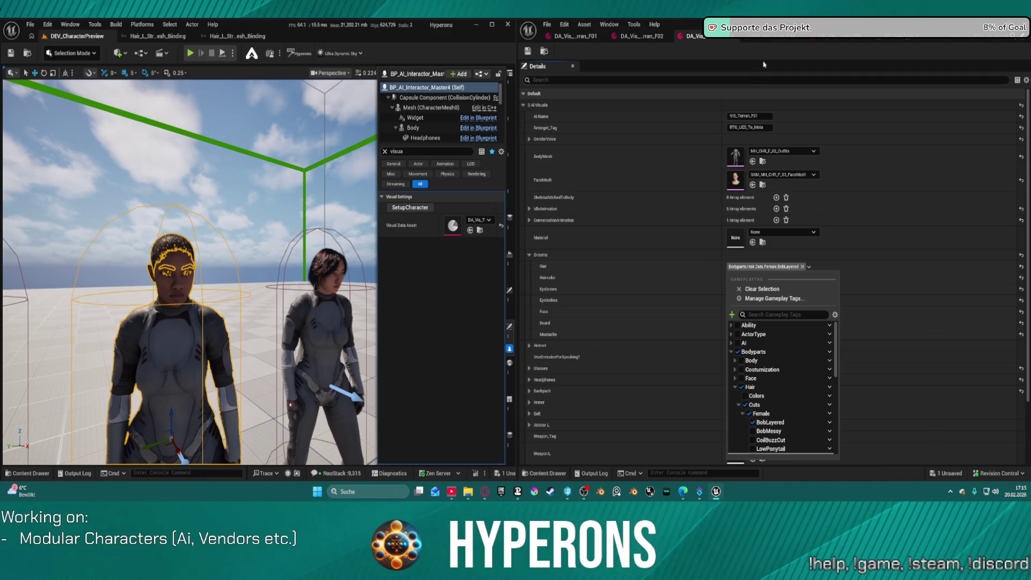
left_click(771, 46)
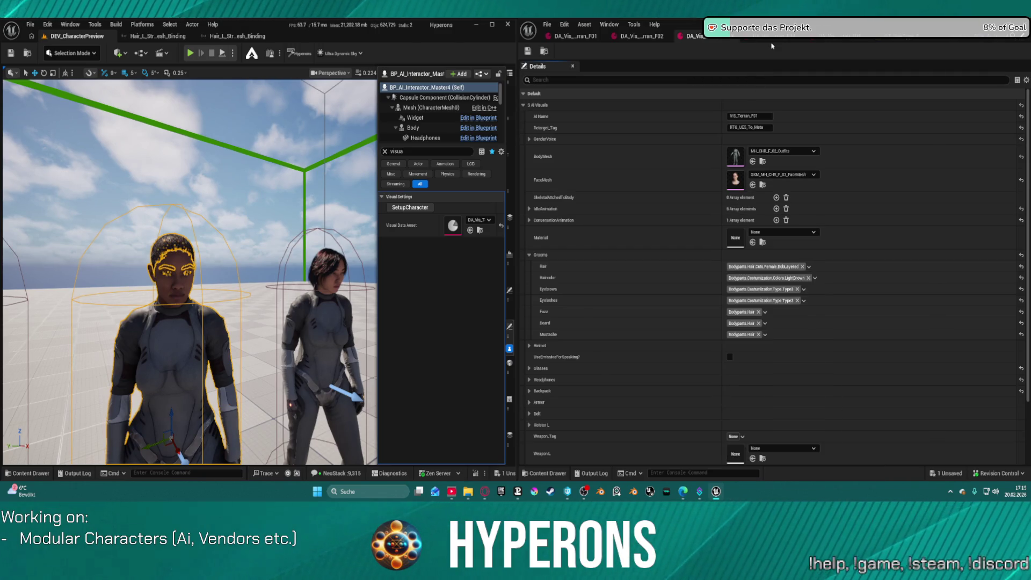
left_click(780, 267)
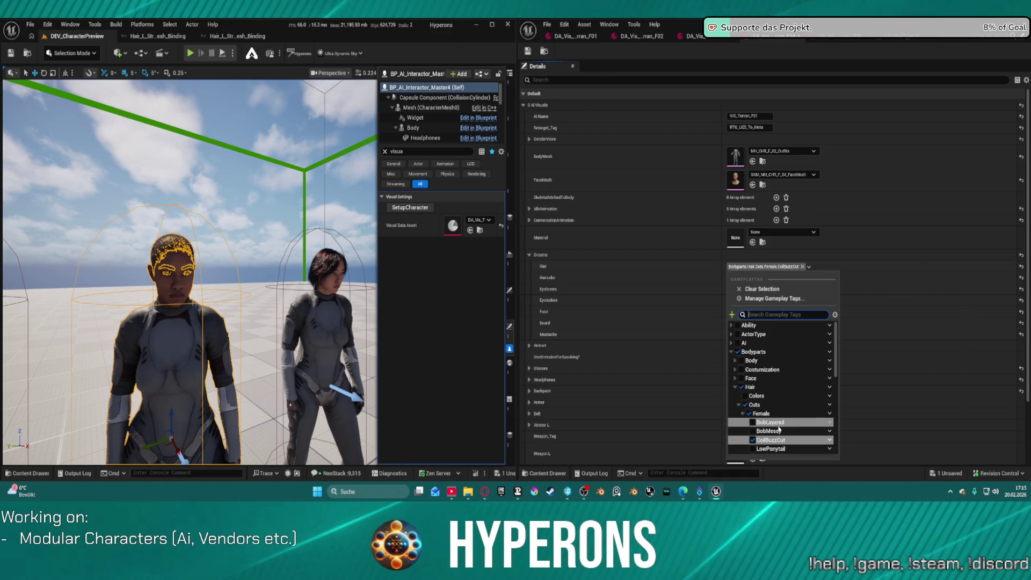
scroll(796, 440, "down", 1)
left_click(773, 444)
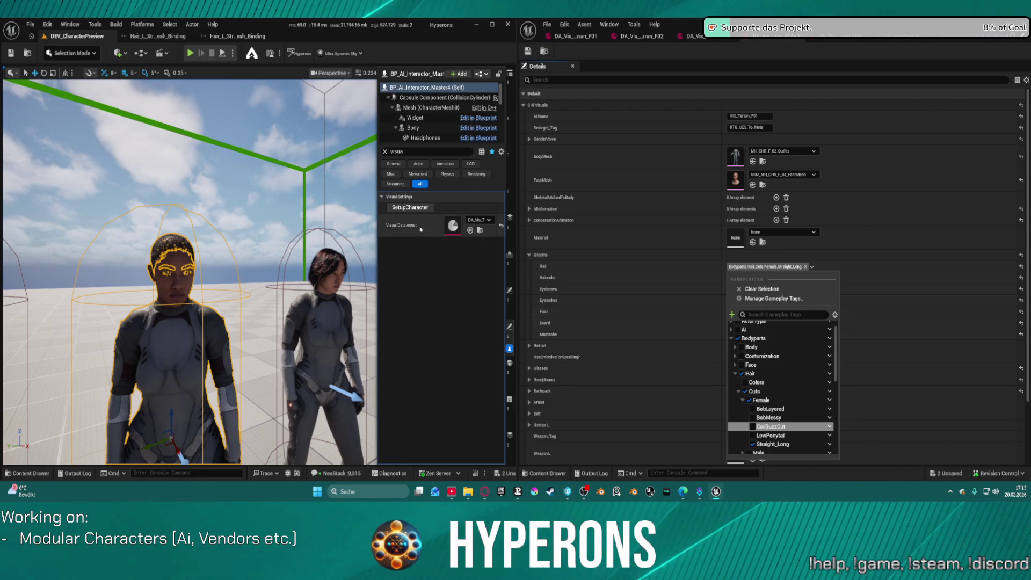
left_click(403, 208)
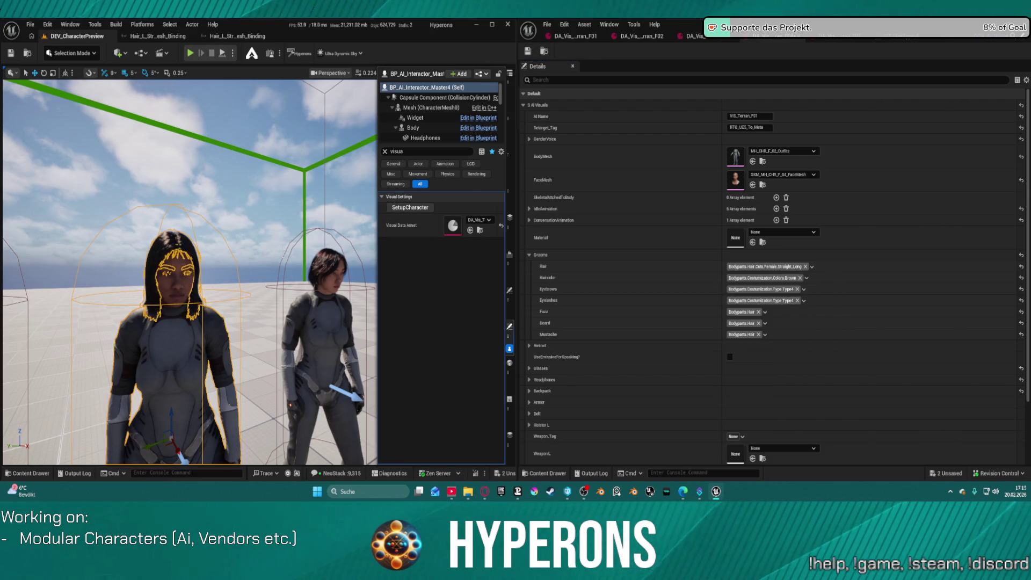
left_click(280, 212)
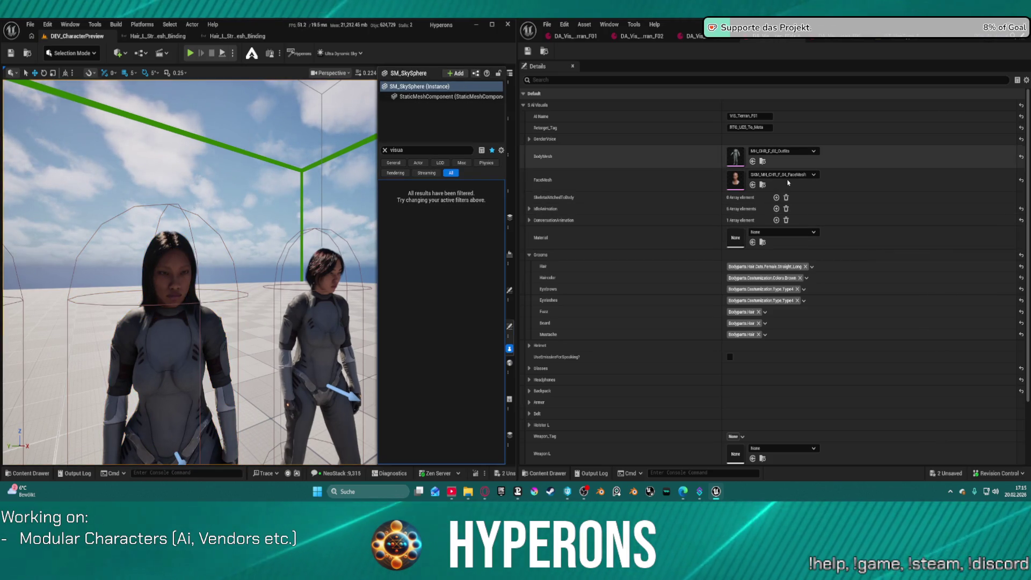
Step: Clear the Hair tag to just Cuts, then give the left character Female > CoilBuzzCut and rebuild her
left_click(749, 267)
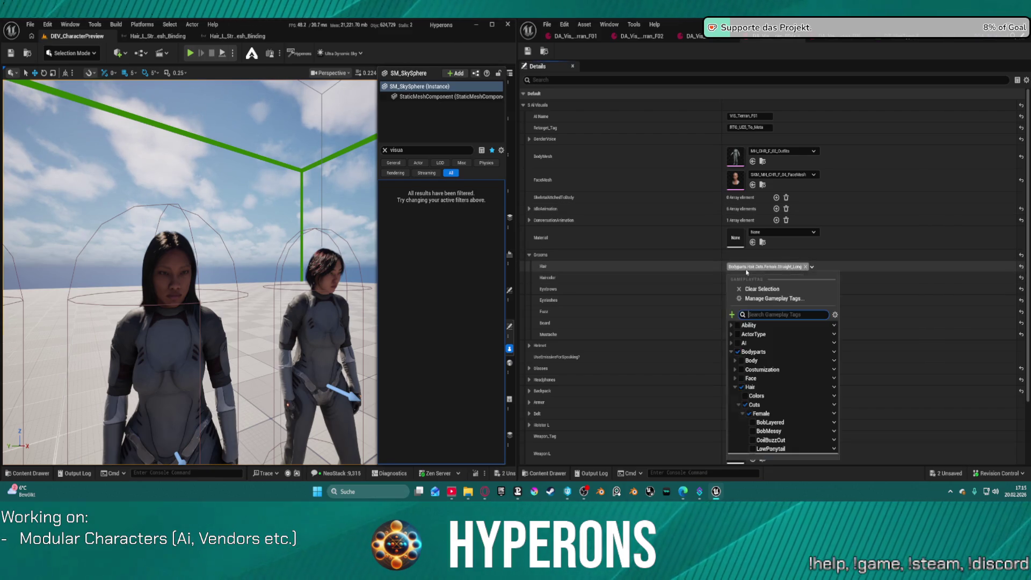
left_click(772, 440)
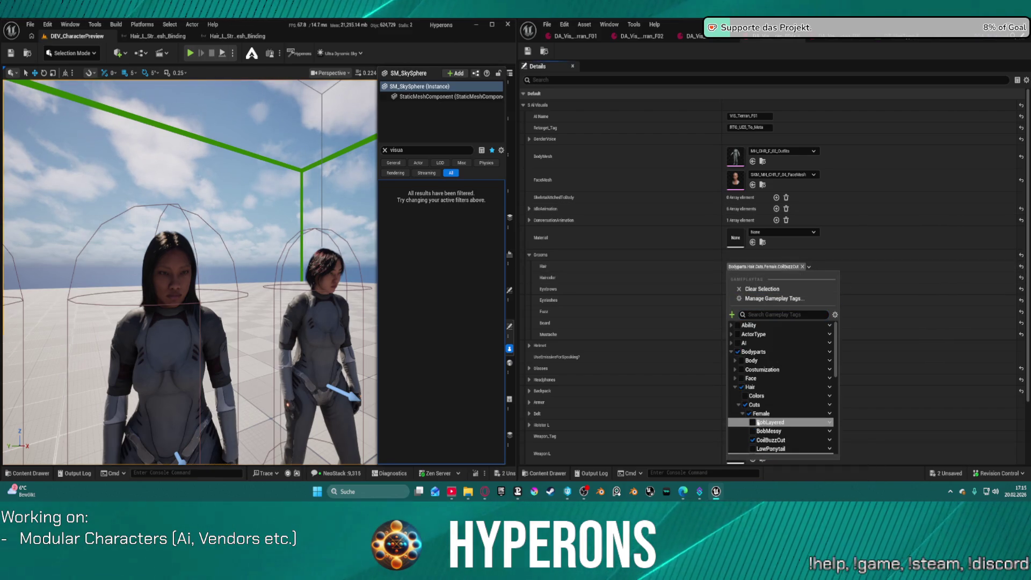
left_click(754, 404)
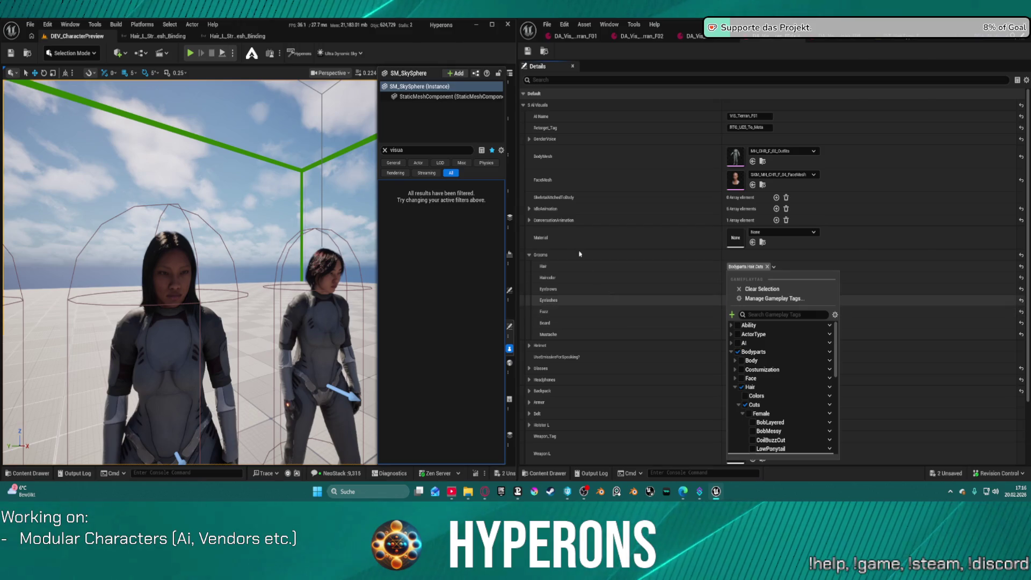
left_click(173, 392)
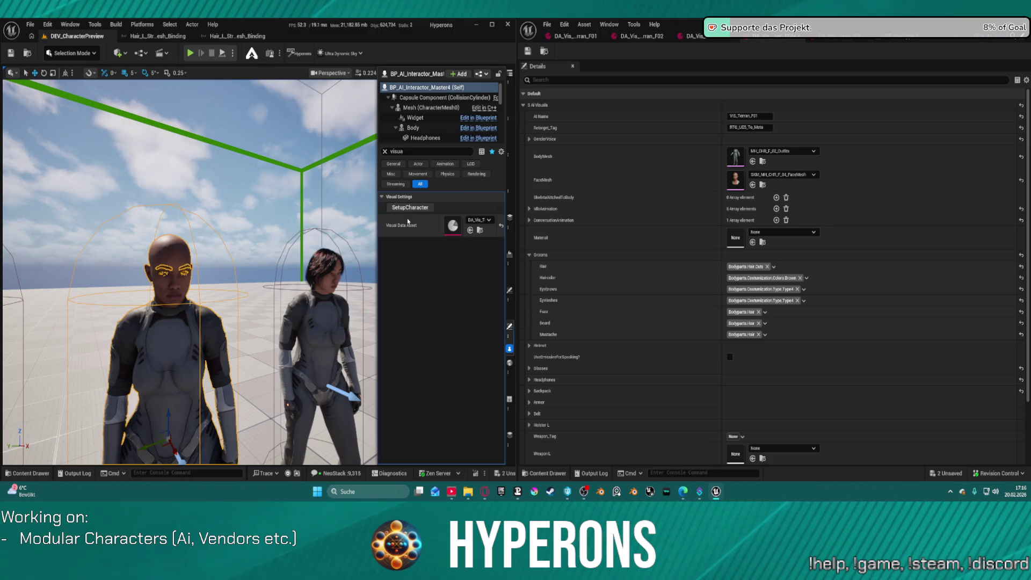
left_click(762, 266)
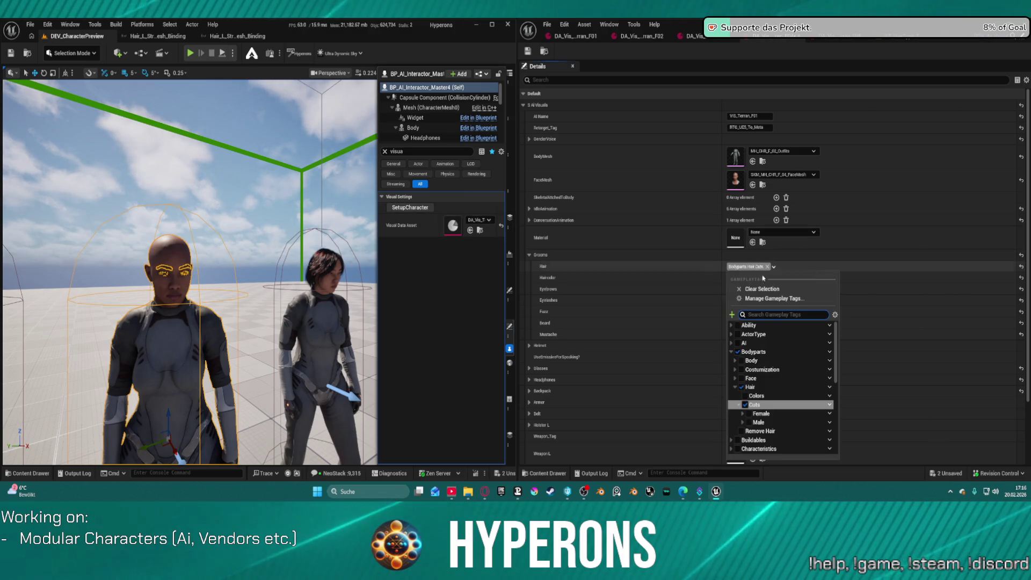
double_click(763, 414)
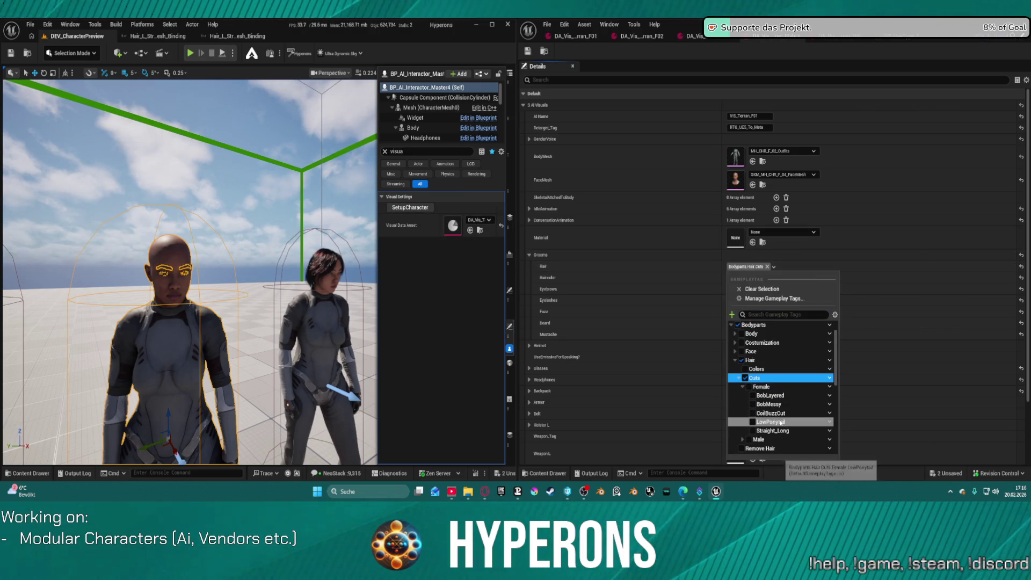
scroll(773, 415, "down", 1)
left_click(773, 415)
left_click(409, 207)
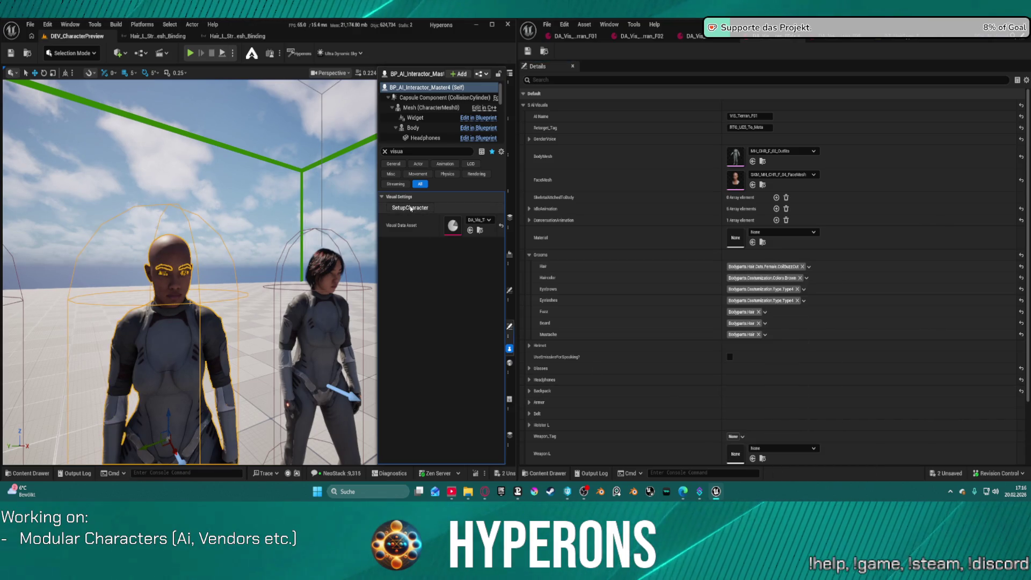
left_click(337, 312)
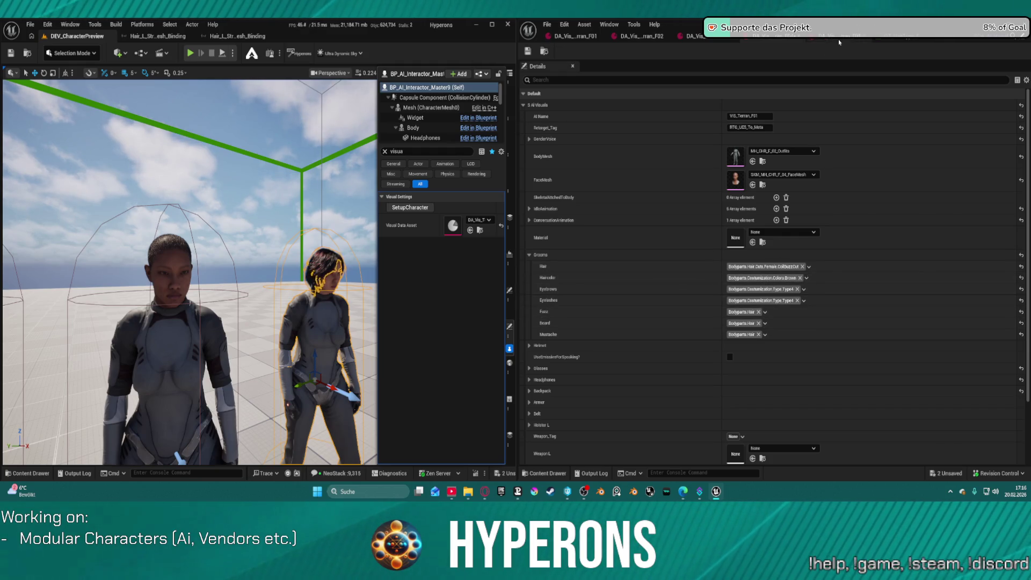
Step: Set the second character's Hair tag to Straight_Long, rebuild her, and inspect the hair
left_click(808, 266)
left_click(769, 431)
scroll(784, 411, "down", 1)
left_click(800, 439)
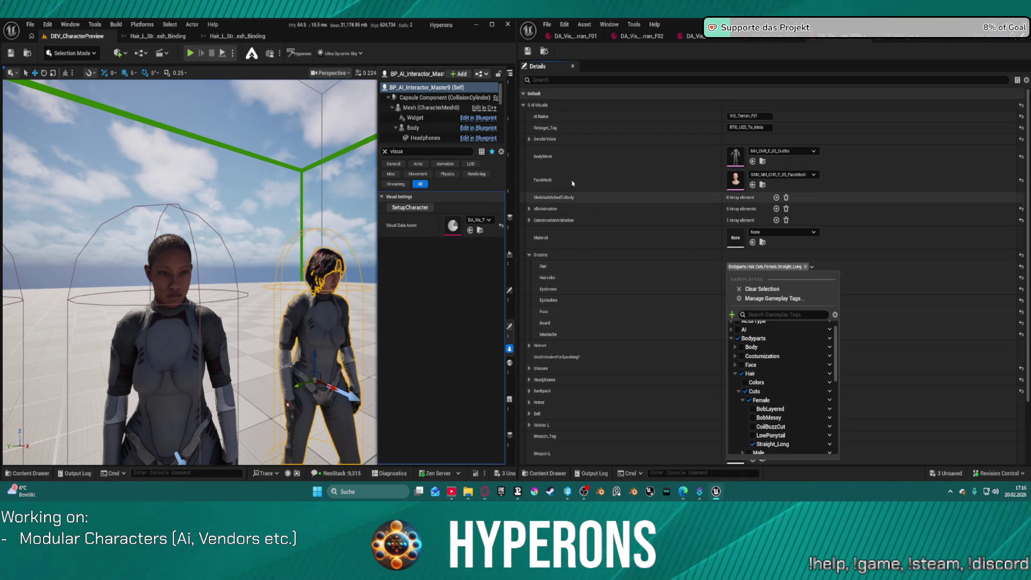
left_click(405, 208)
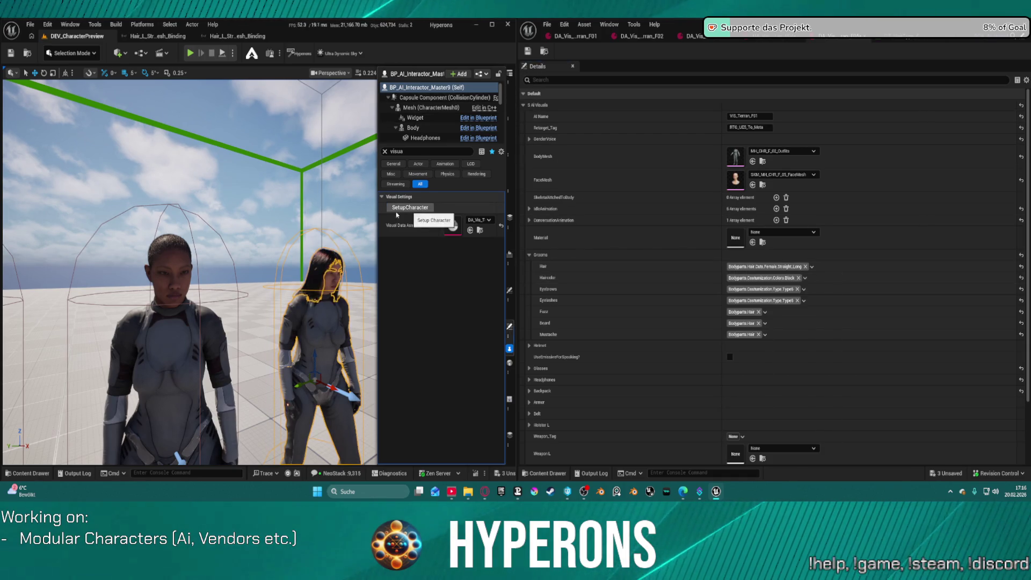
left_click(204, 140)
scroll(204, 214, "up", 5)
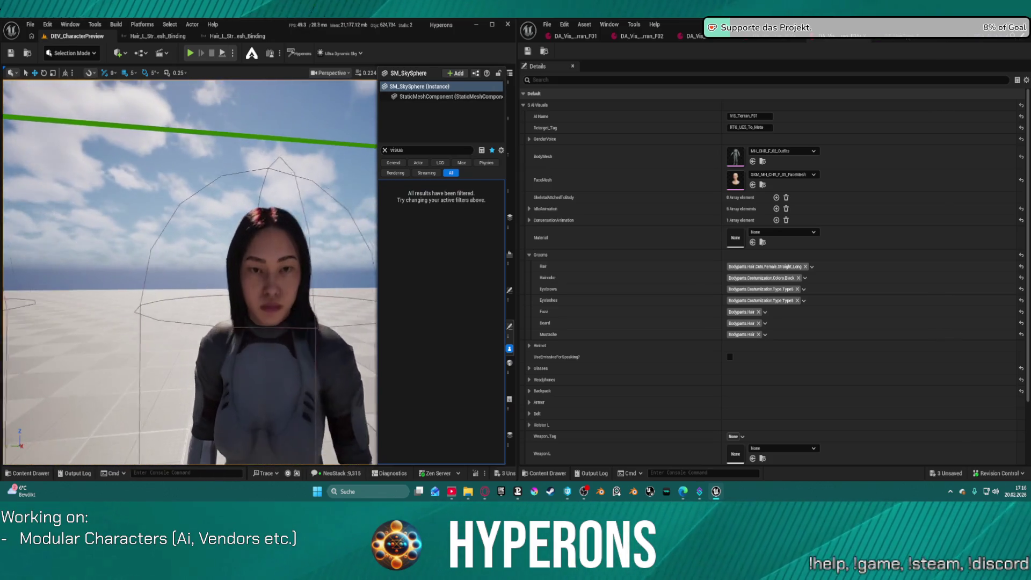
scroll(190, 269, "down", 5)
scroll(190, 268, "up", 6)
mouse_move(190, 268)
left_mouse_down()
mouse_move(191, 322)
mouse_move(190, 258)
mouse_move(170, 268)
left_mouse_up()
scroll(190, 268, "down", 5)
scroll(190, 268, "up", 6)
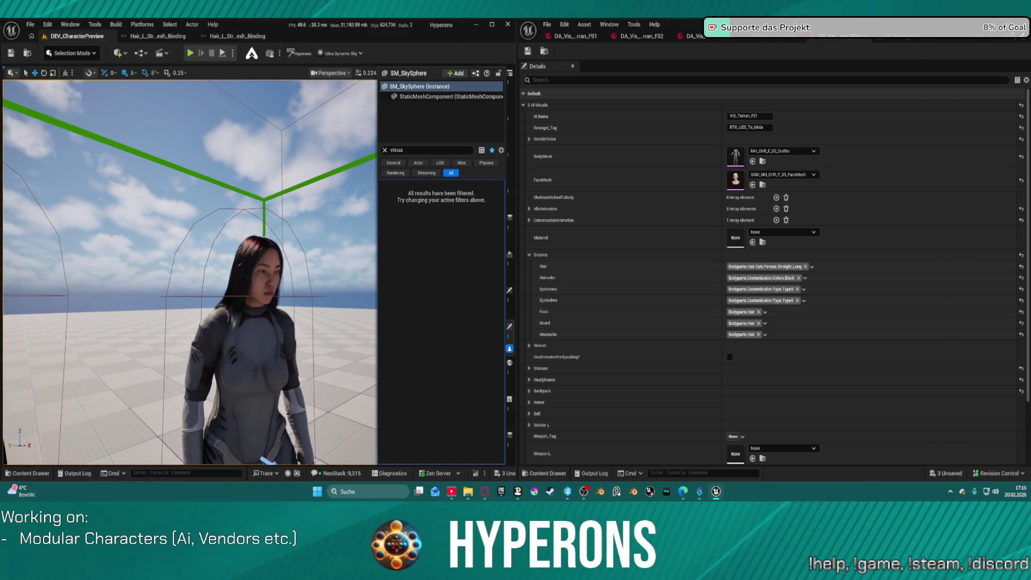
Step: Switch the Hair tag to BobMessy, save the data asset, and rebuild her so the bob shows
left_click(798, 269)
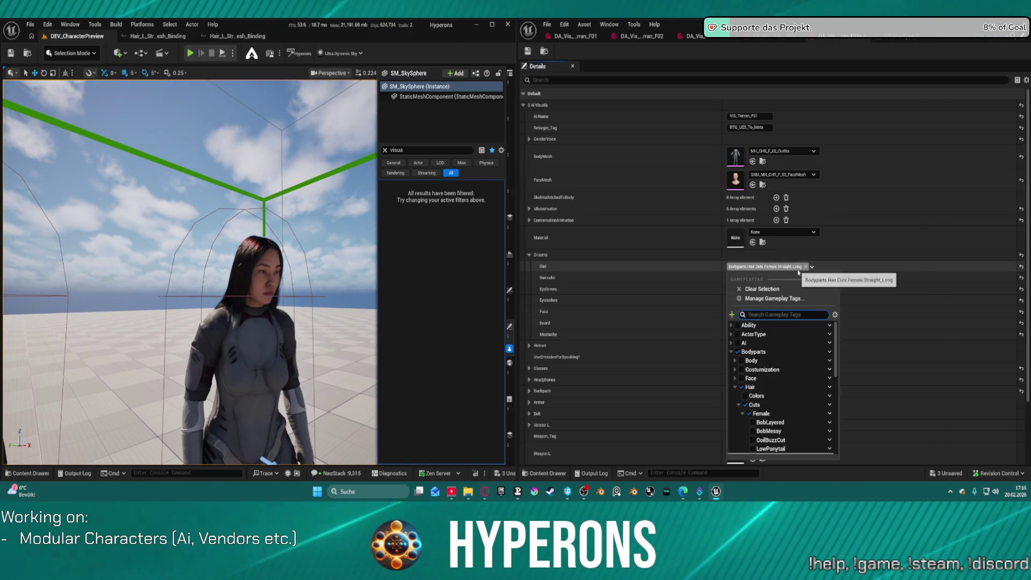
left_click(769, 431)
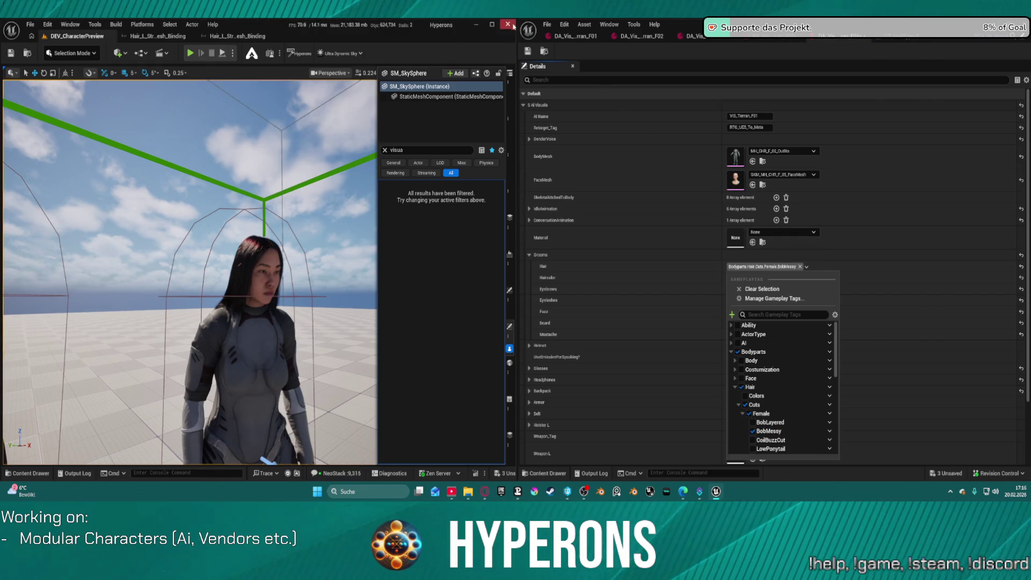
left_click(528, 51)
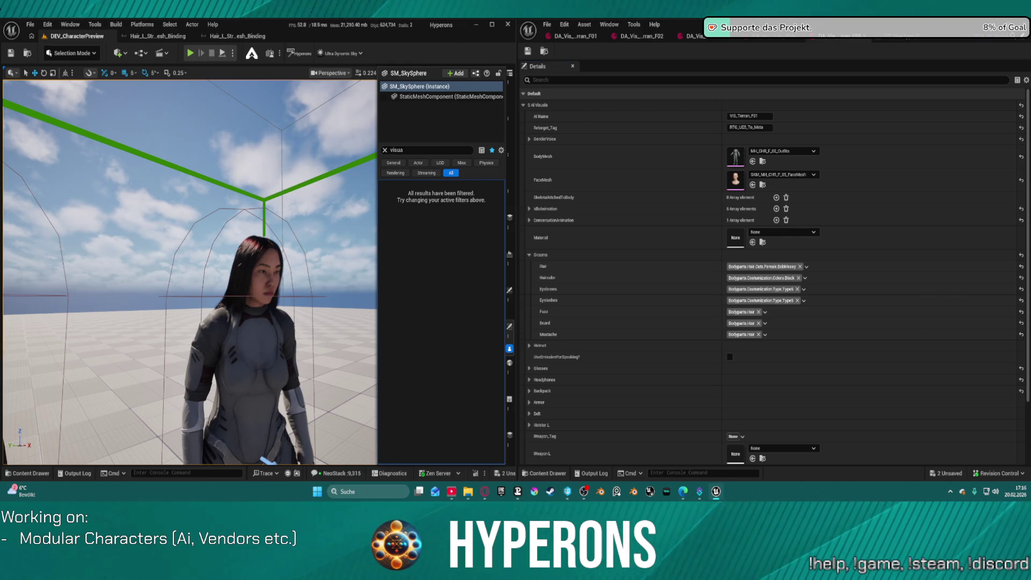
left_click(245, 259)
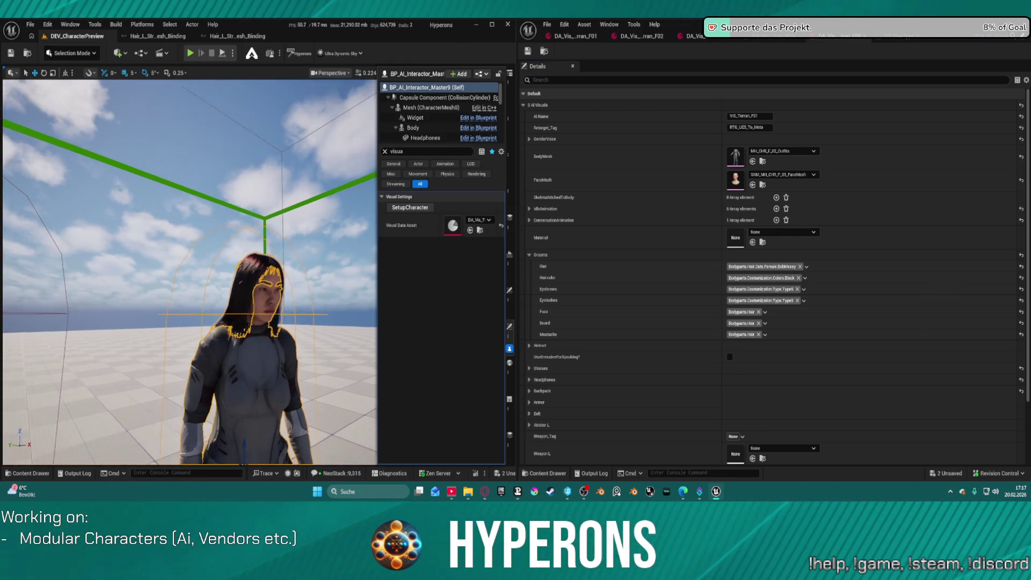
scroll(255, 251, "up", 5)
key("f")
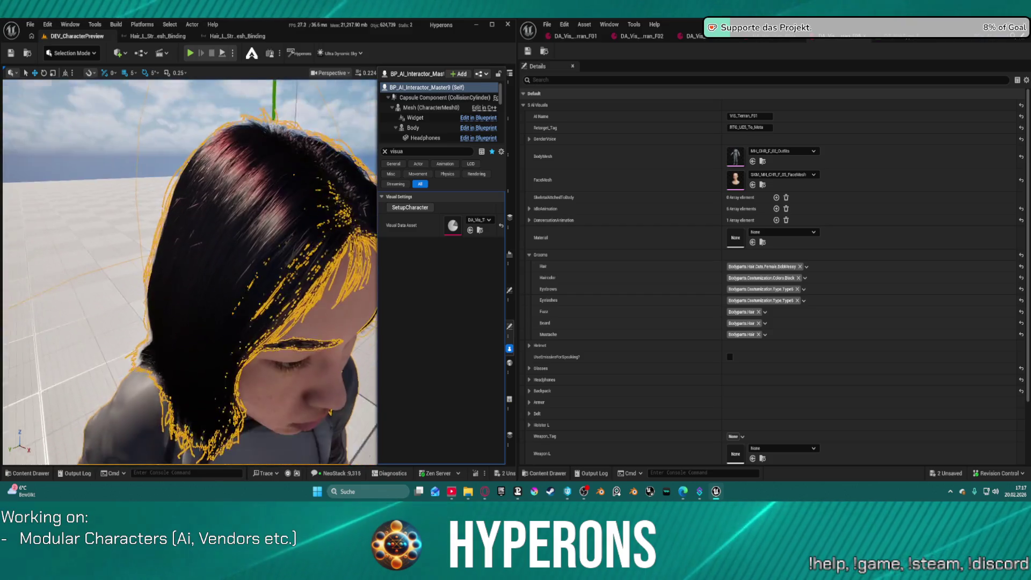
scroll(247, 301, "up", 2)
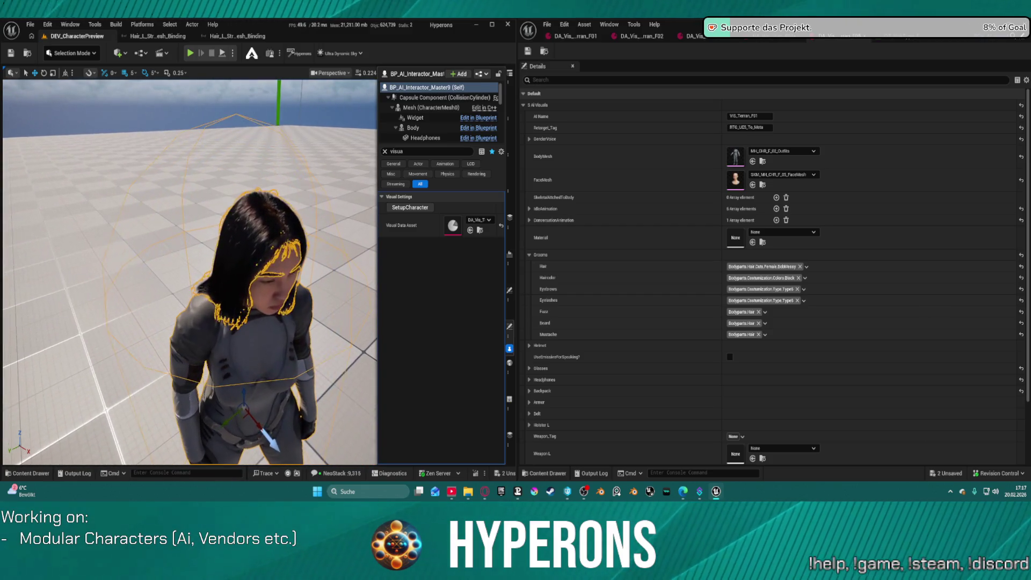
left_click(410, 207)
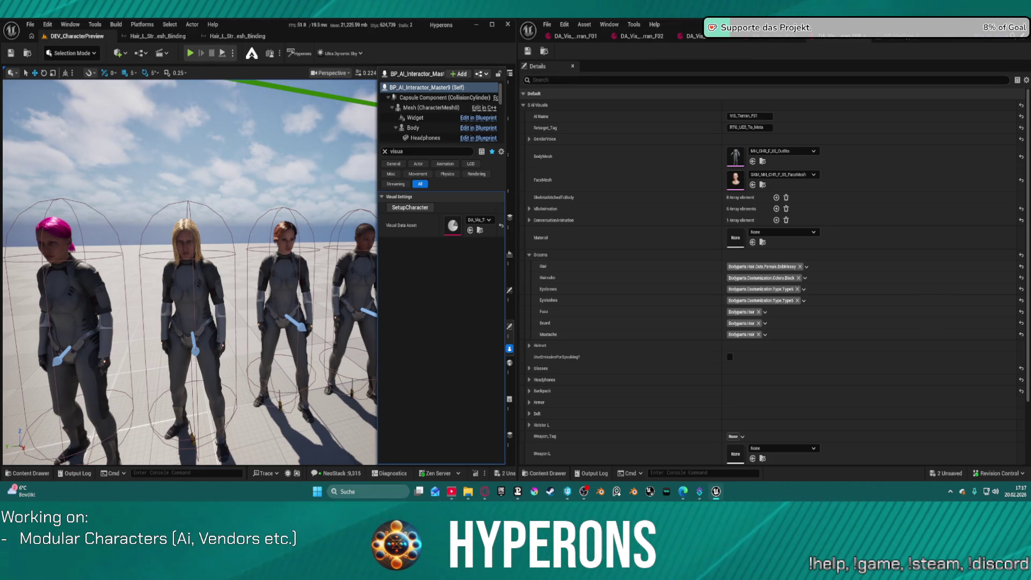
left_click(903, 38)
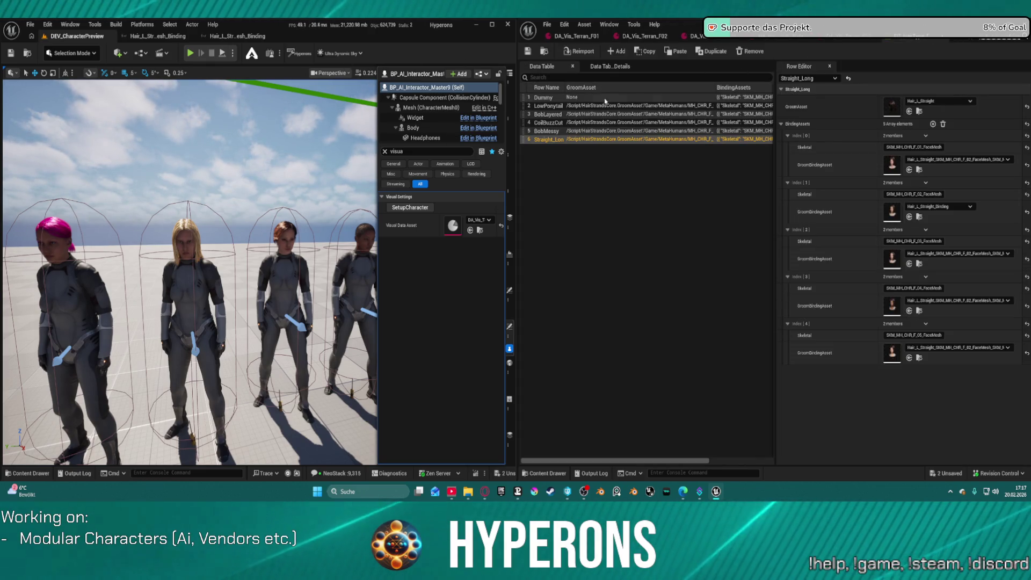
Step: Add two binding entries to the BobLayered row and fill their Index 3 and 4 skeletons with face meshes like SKM_MH_CHR_F_05_FaceMesh
left_click(547, 114)
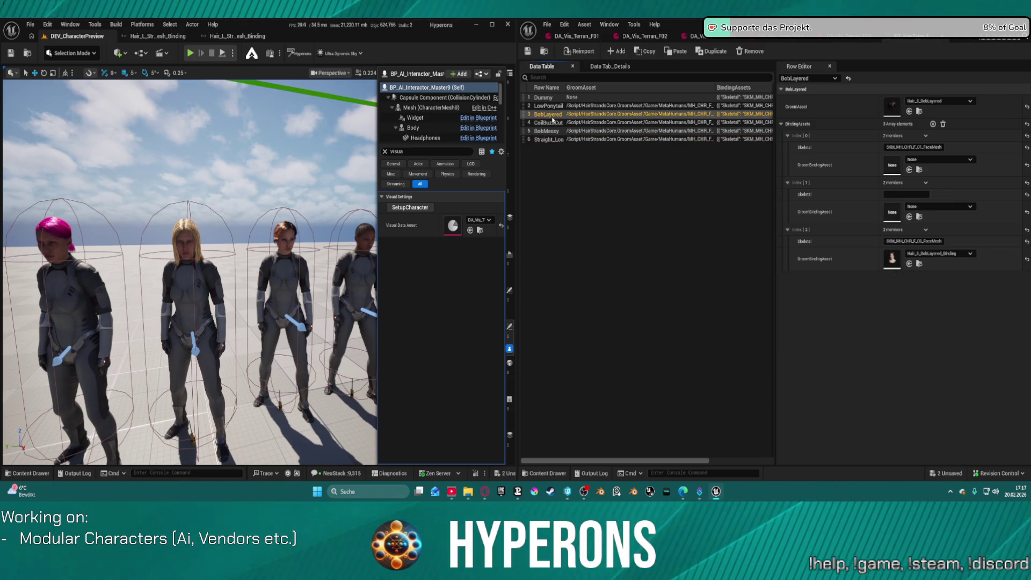
left_click(932, 124)
left_click(932, 124)
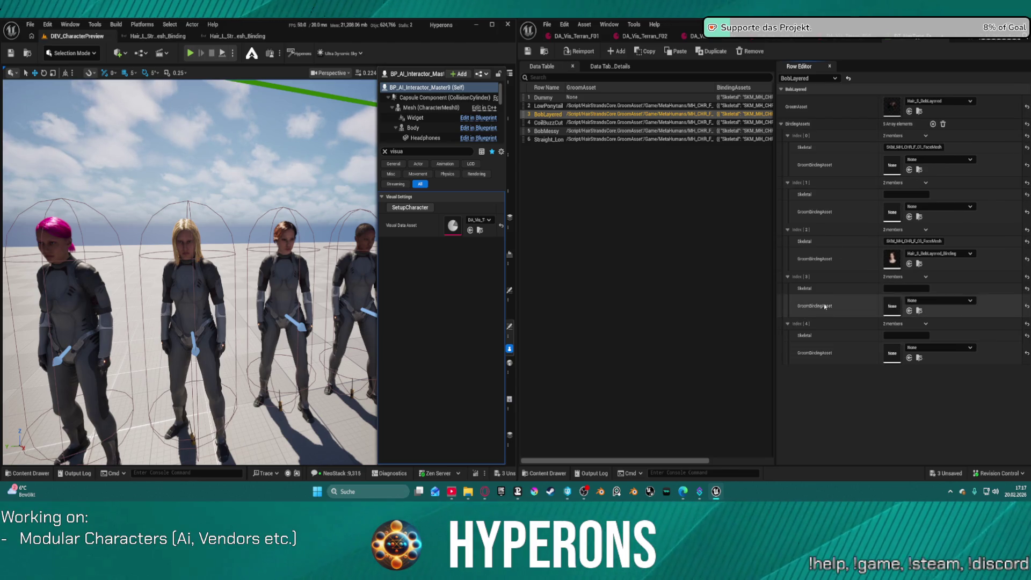
left_click(846, 333, "shift")
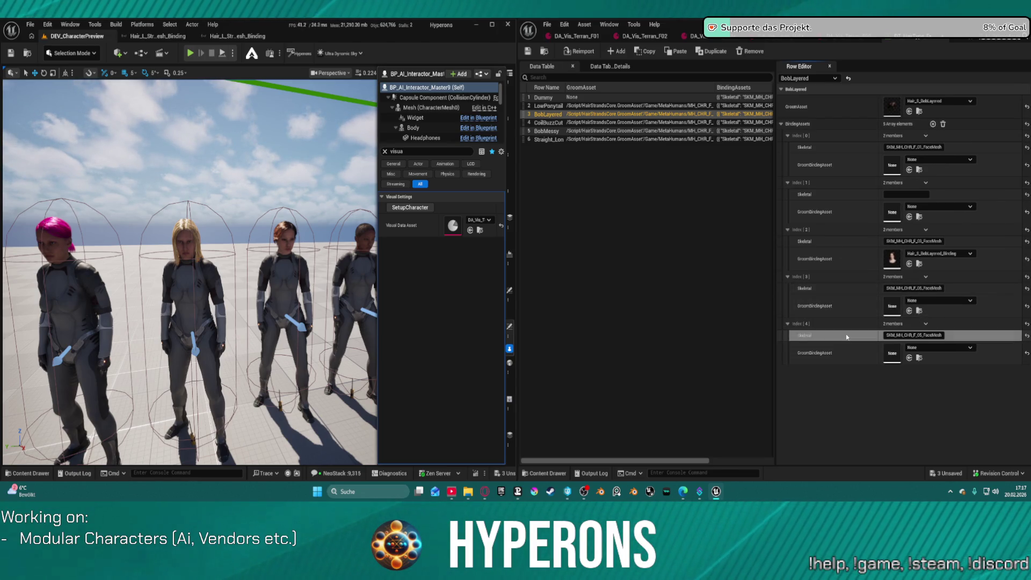
left_click(920, 288)
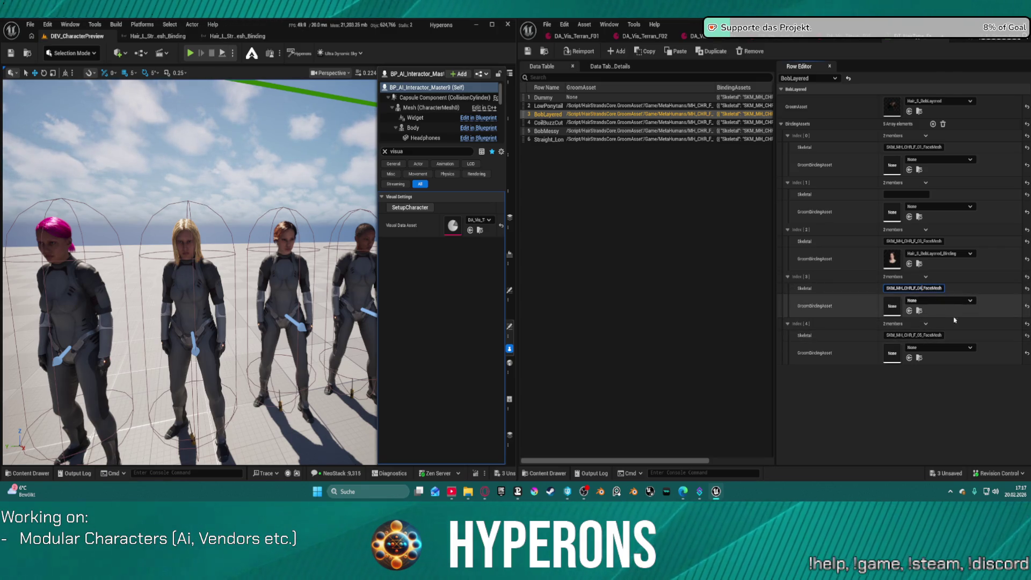
key("Return")
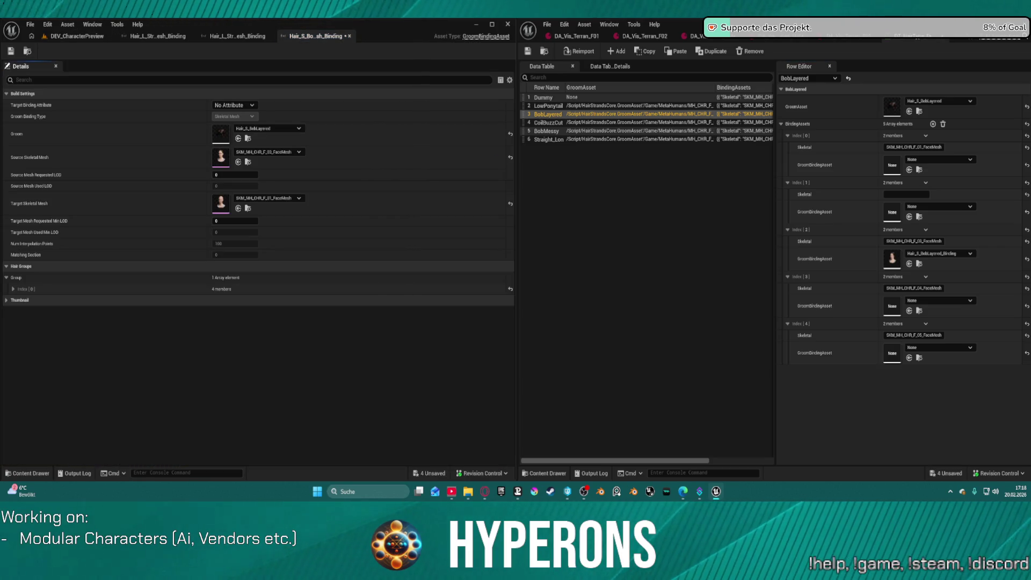
Step: Assign the BobLayered groom binding asset to Index [0] of the BobLayered row
left_click(909, 169)
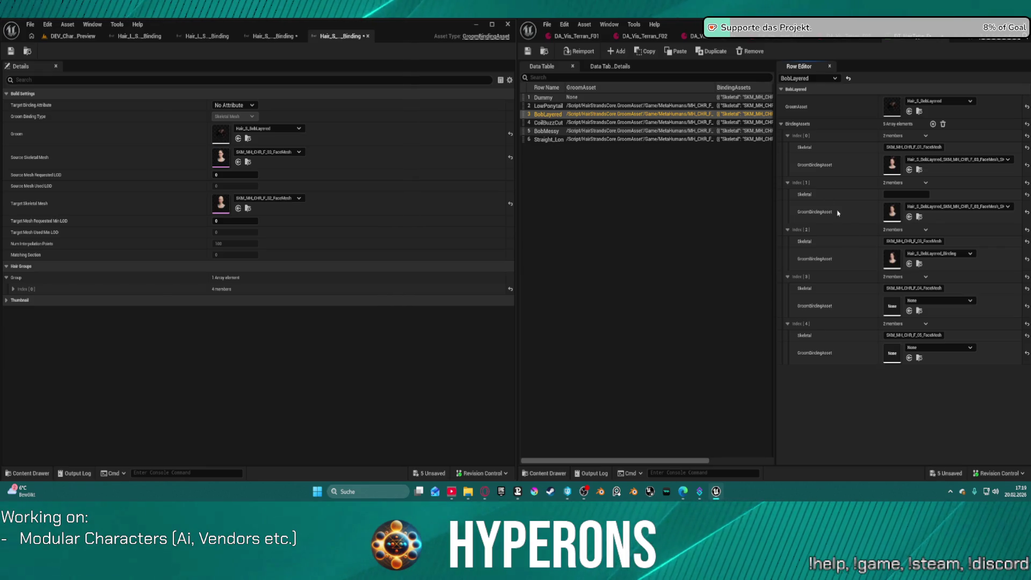
Step: Assign BobLayered binding assets to Index 3 and 4, set Index 1's skeleton to SKM_MH_CHR_F_02_FaceMesh, and save
left_click(909, 311)
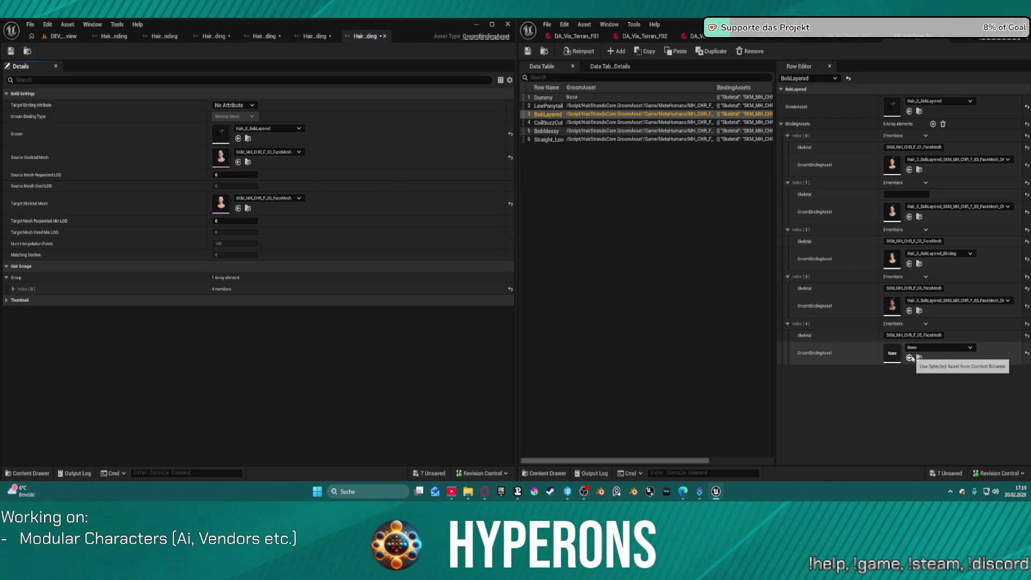
key("ctrl+v")
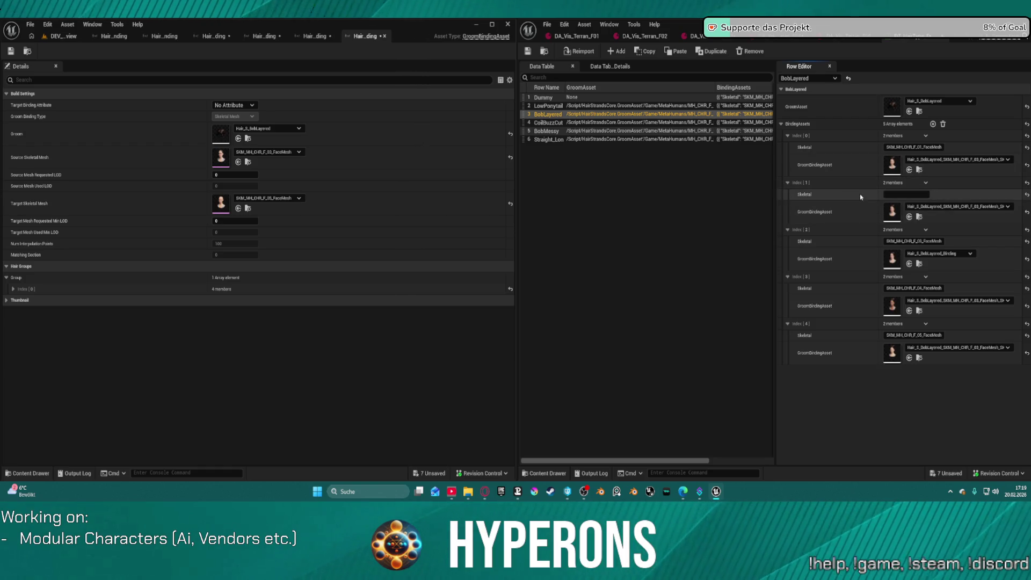
left_click(920, 193)
key("ctrl+v")
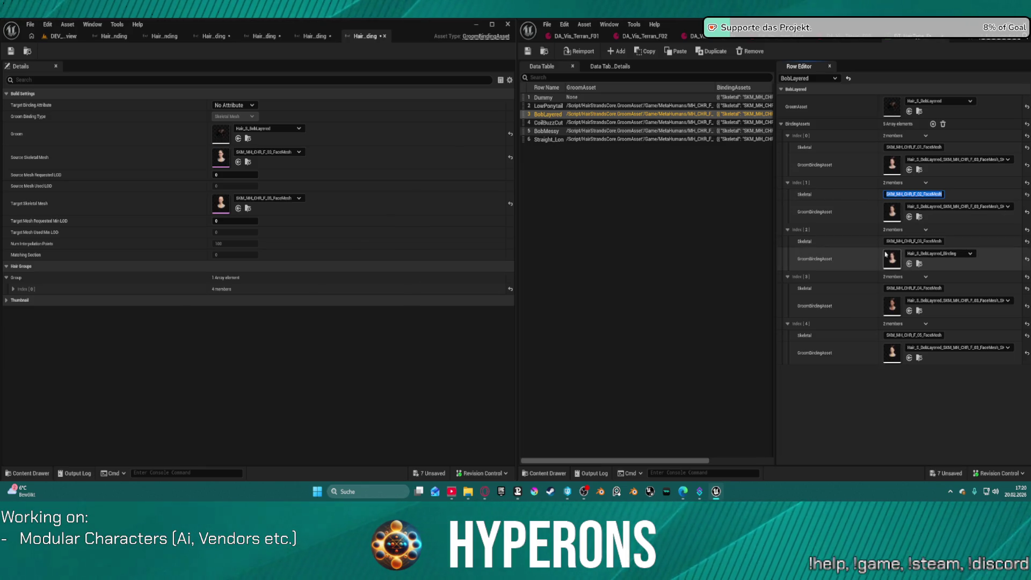
left_click(14, 51)
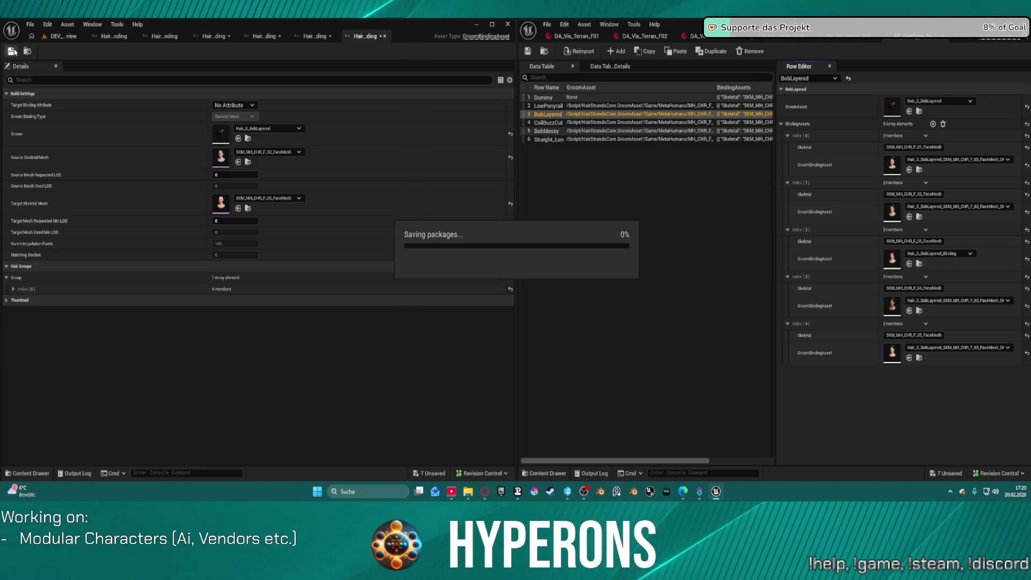
Step: Save the remaining asset, return to the preview level, and show the DA_Vis_Terran_F01 data asset
left_click(528, 51)
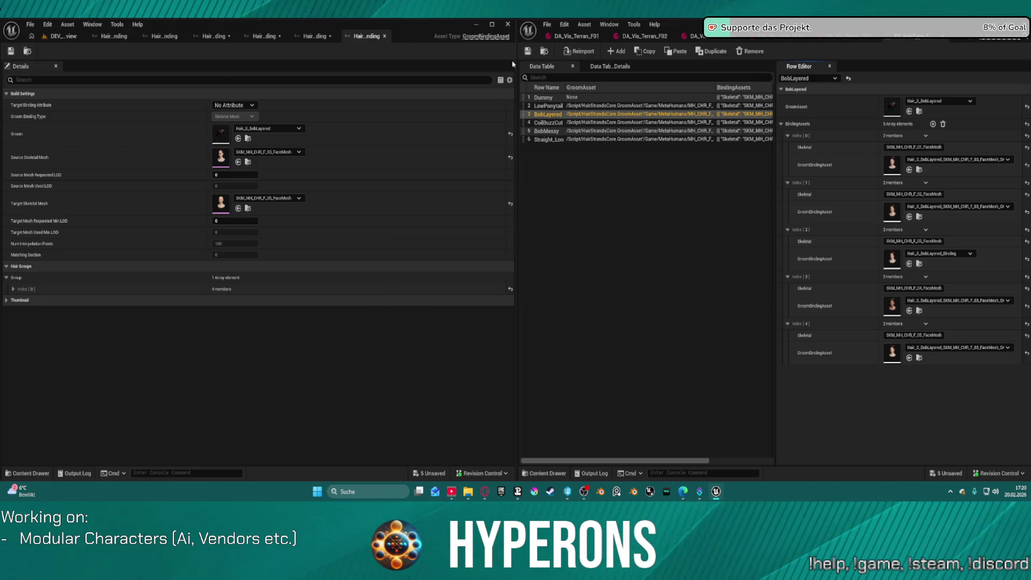
left_click(50, 37)
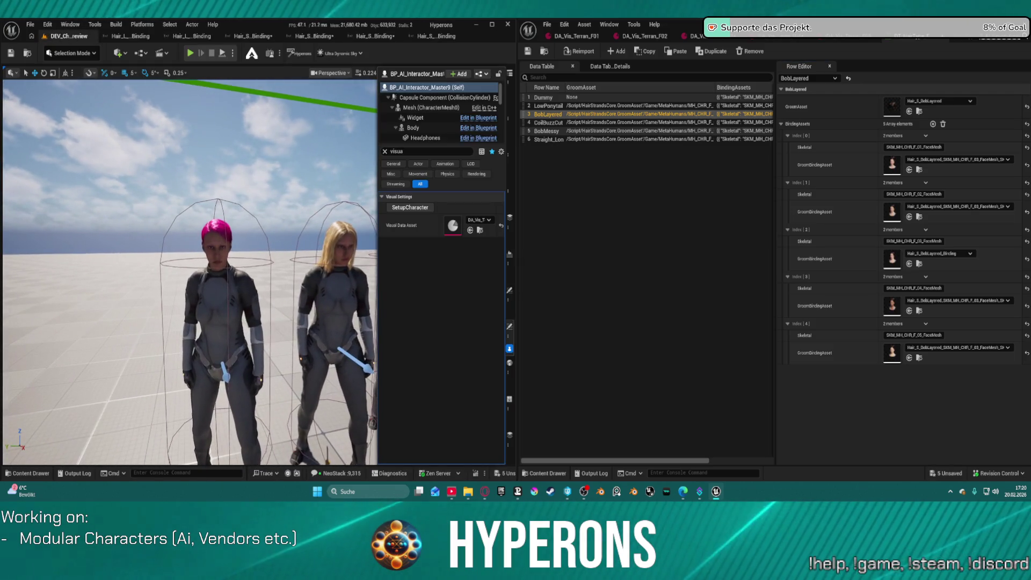
key("w")
key("a")
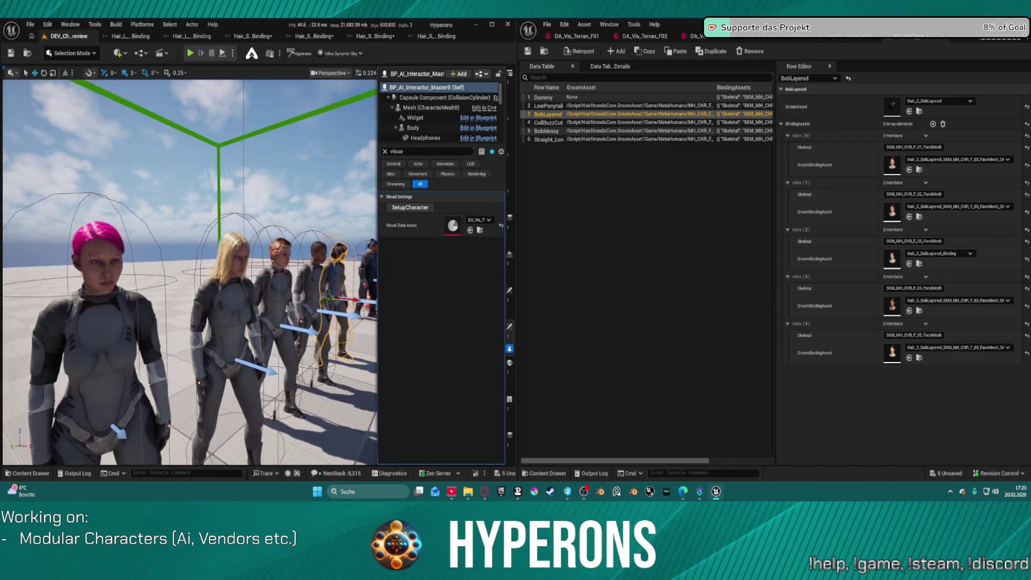
left_click(598, 35)
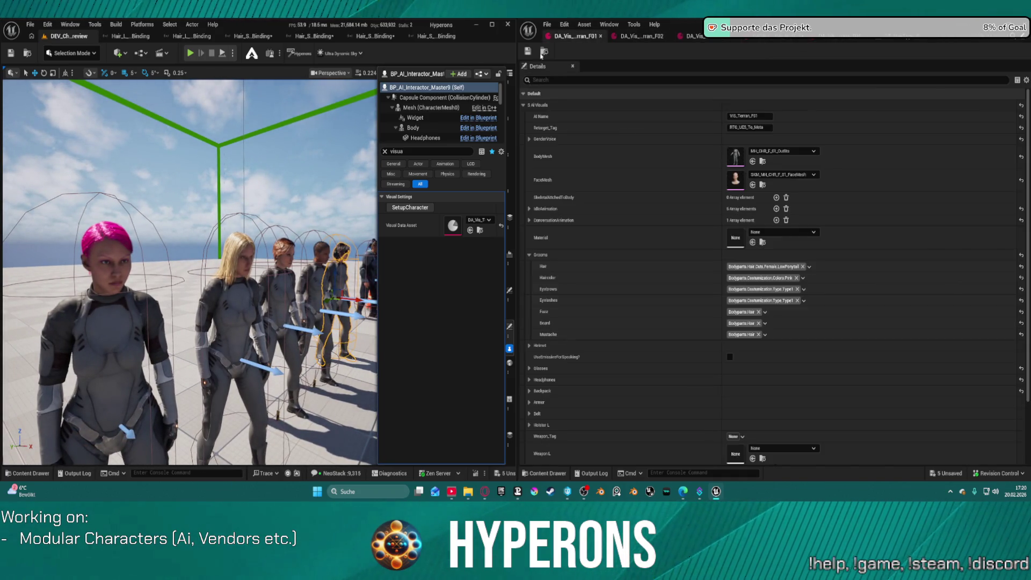
Step: Preview BobLayered on the pink-haired character by setting her hair tag and rebuilding her
left_click(765, 266)
scroll(774, 424, "down", 2)
left_click(770, 396)
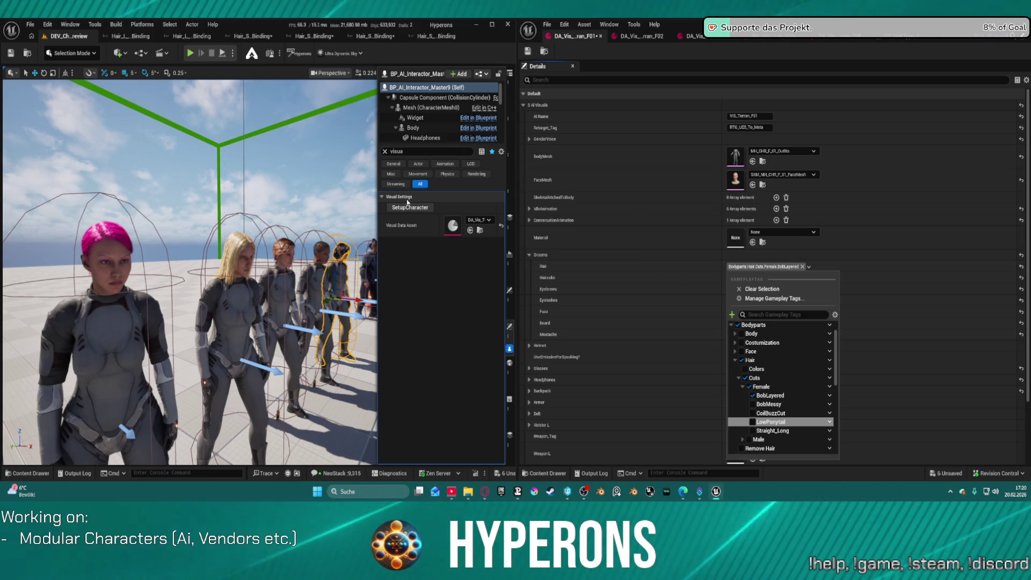
left_click(107, 301)
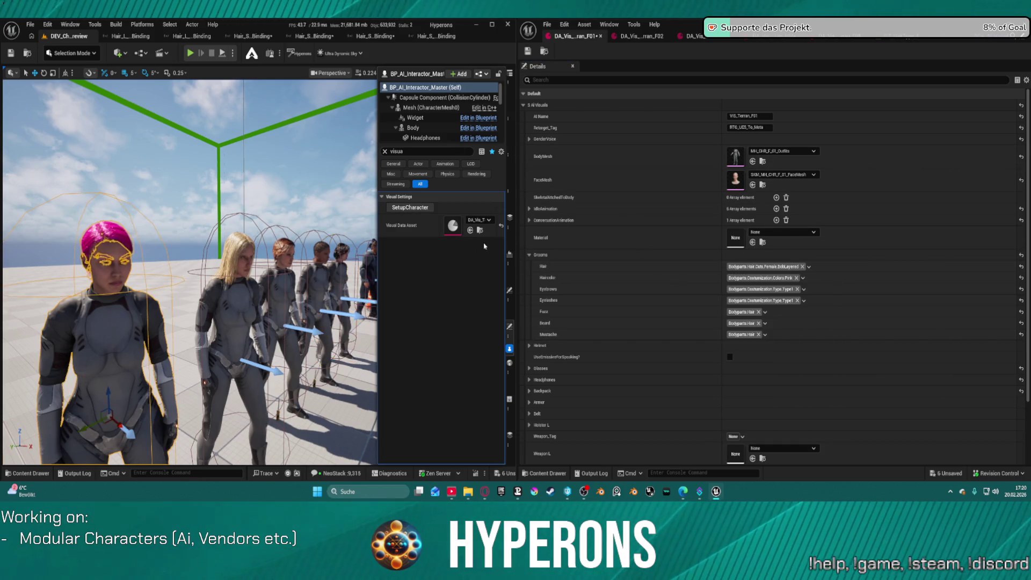
left_click(414, 208)
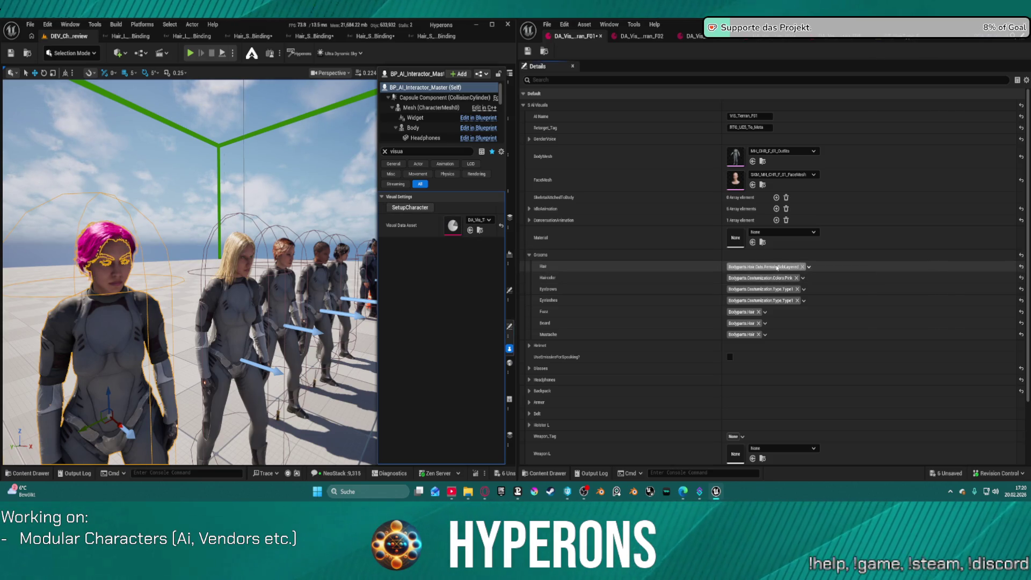
Step: Set the F01 asset's hair tag back to LowPonytail
left_click(777, 267)
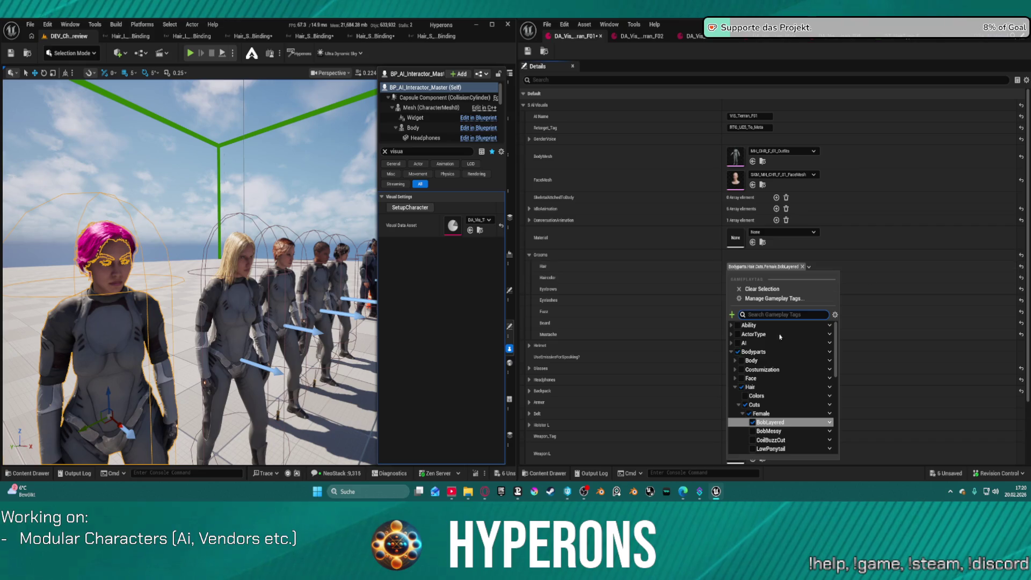
scroll(797, 433, "down", 1)
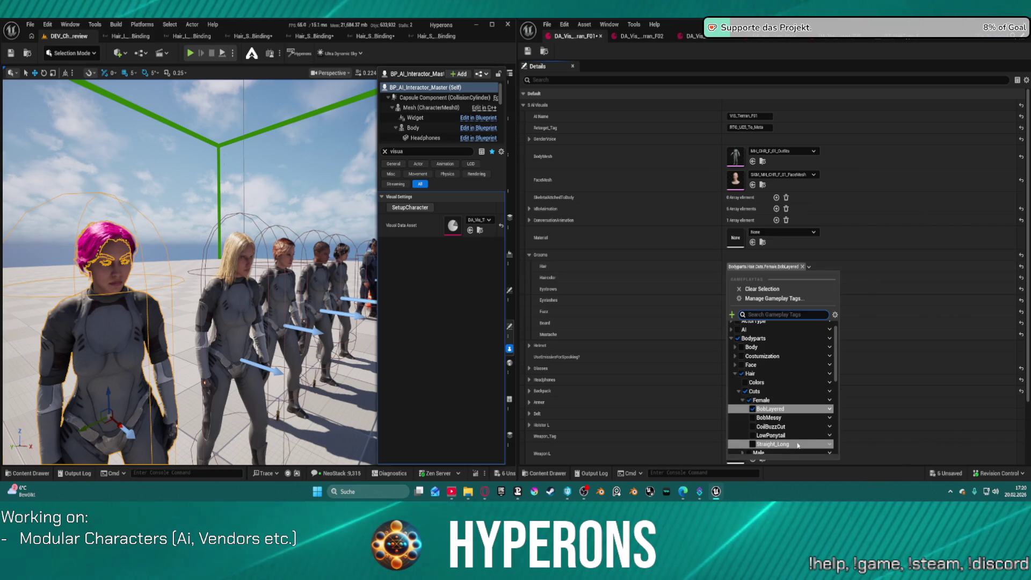
left_click(790, 436)
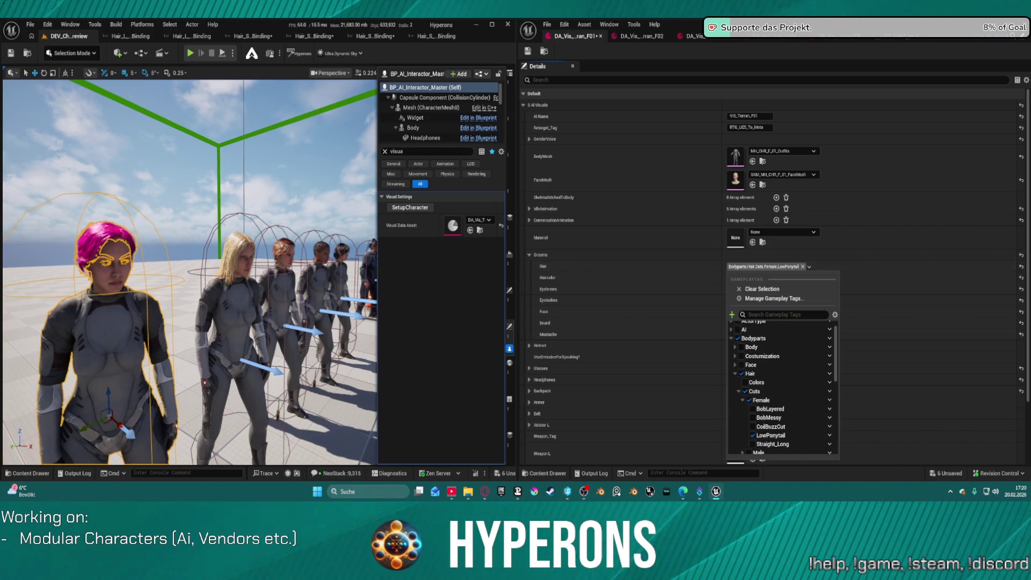
left_click(219, 178)
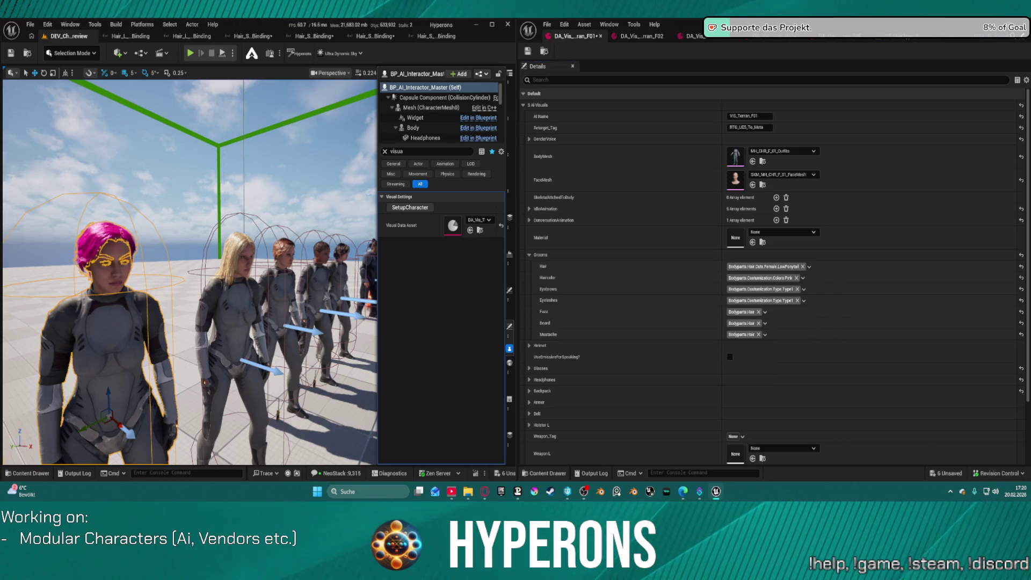
left_click(132, 358)
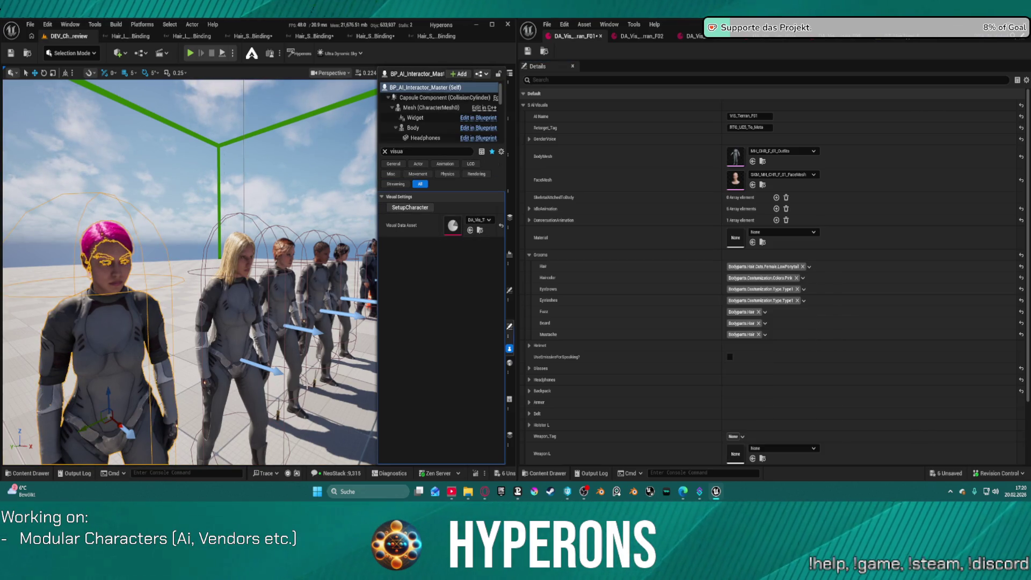
left_click(96, 252)
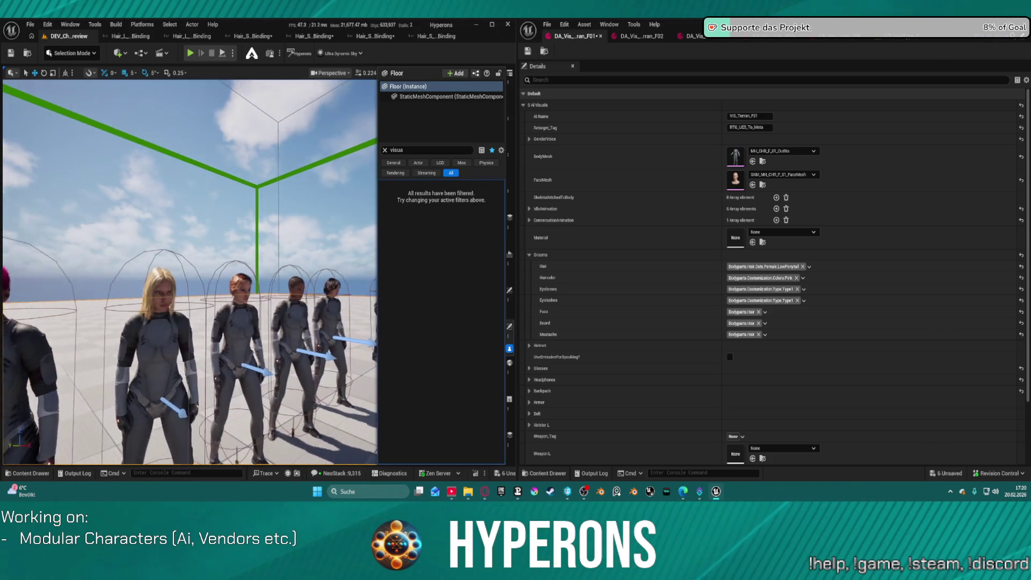
Step: Set the blonde character's F02 hair tag to BobLayered and rebuild her to preview the bob
left_click(107, 395)
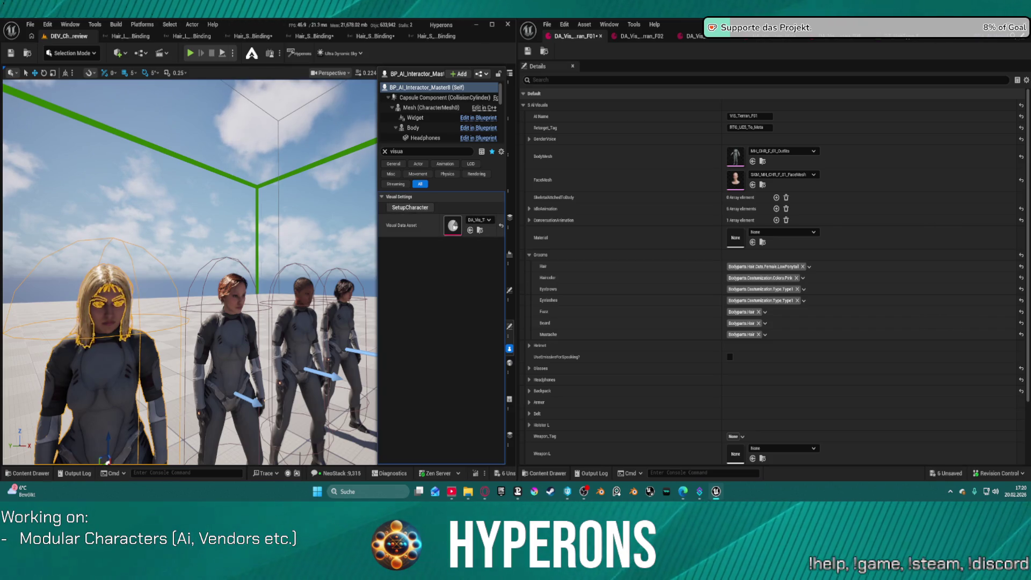
left_click(638, 40)
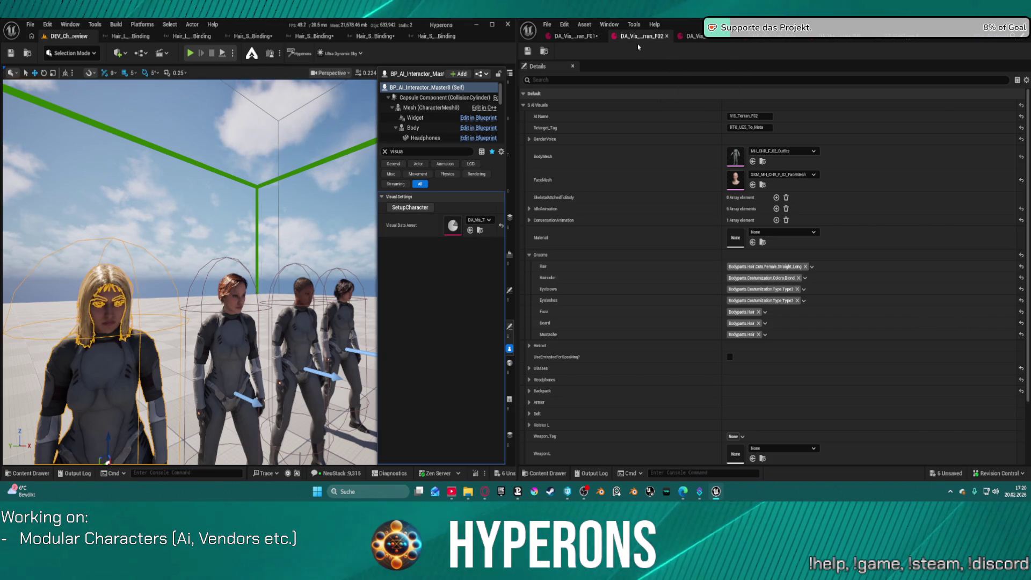
left_click(768, 266)
scroll(790, 382, "down", 2)
left_click(769, 395)
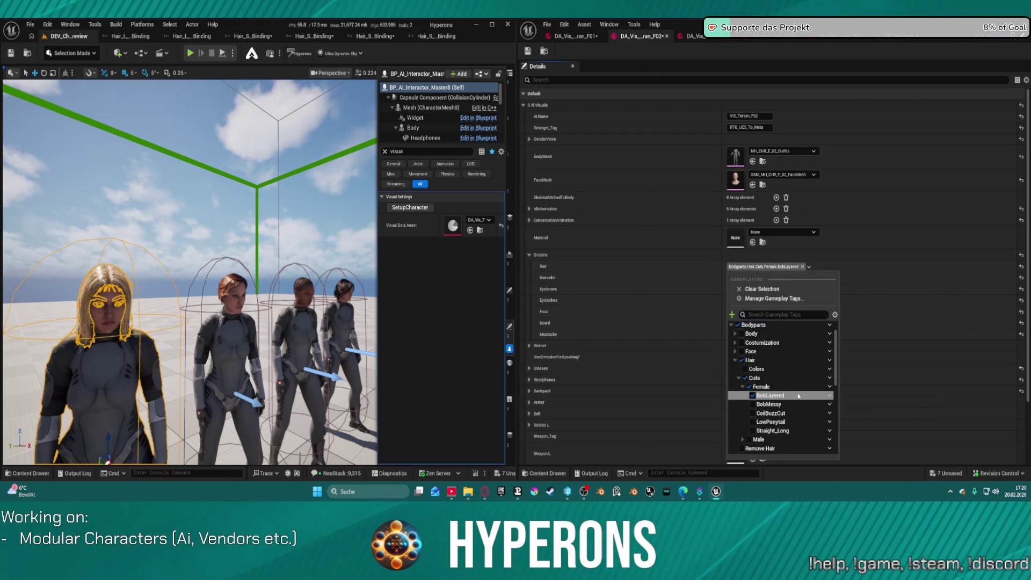
left_click(430, 207)
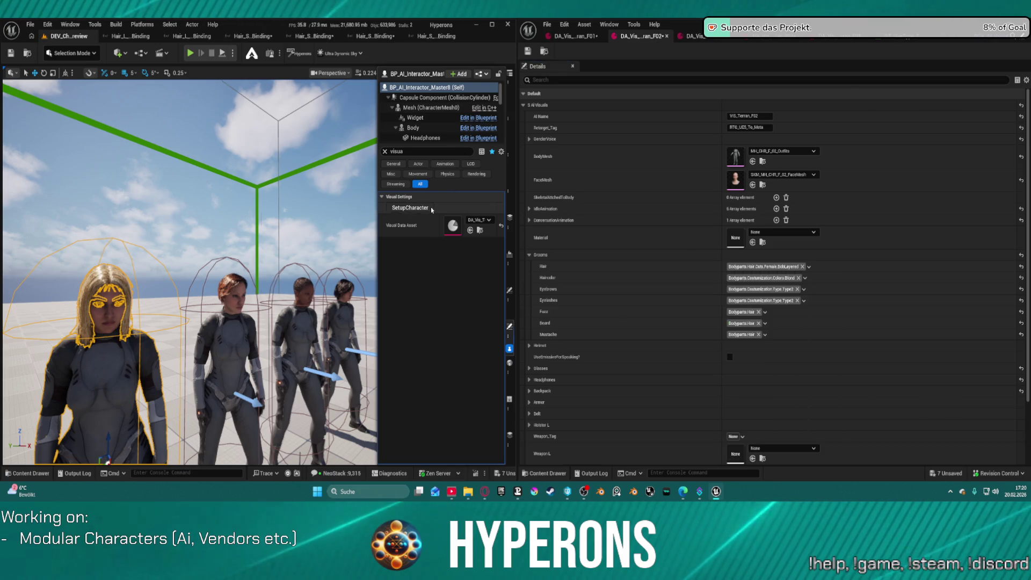
Step: Return the F02 hair tag to Straight_Long and refresh the characters
left_click(773, 267)
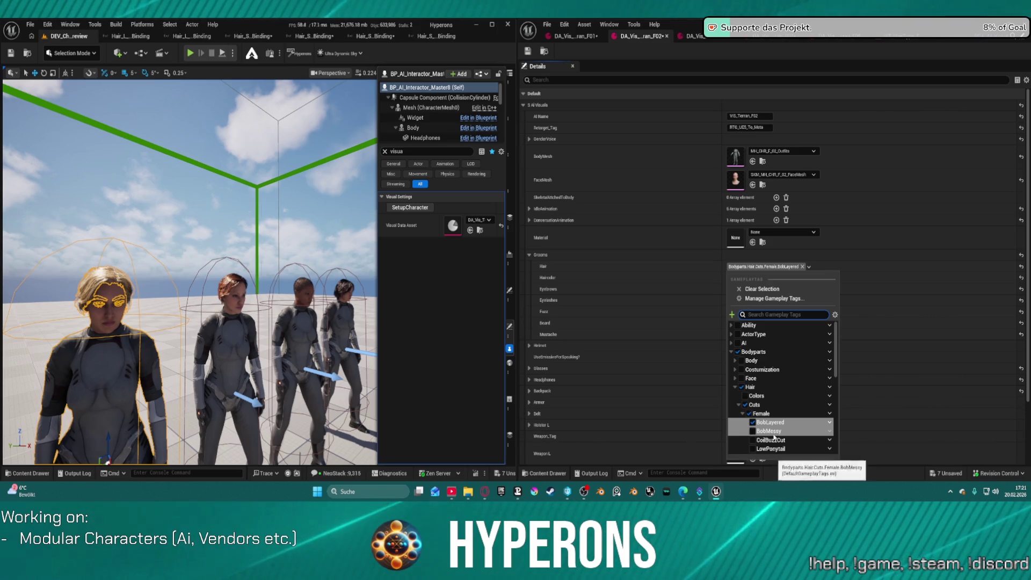
scroll(771, 422, "down", 1)
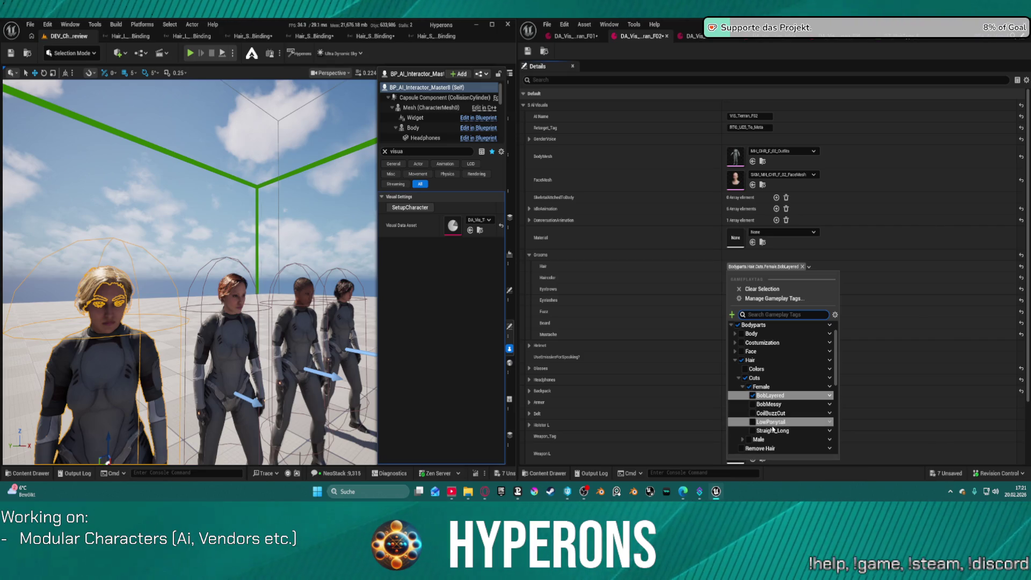
left_click(772, 430)
left_click(240, 331)
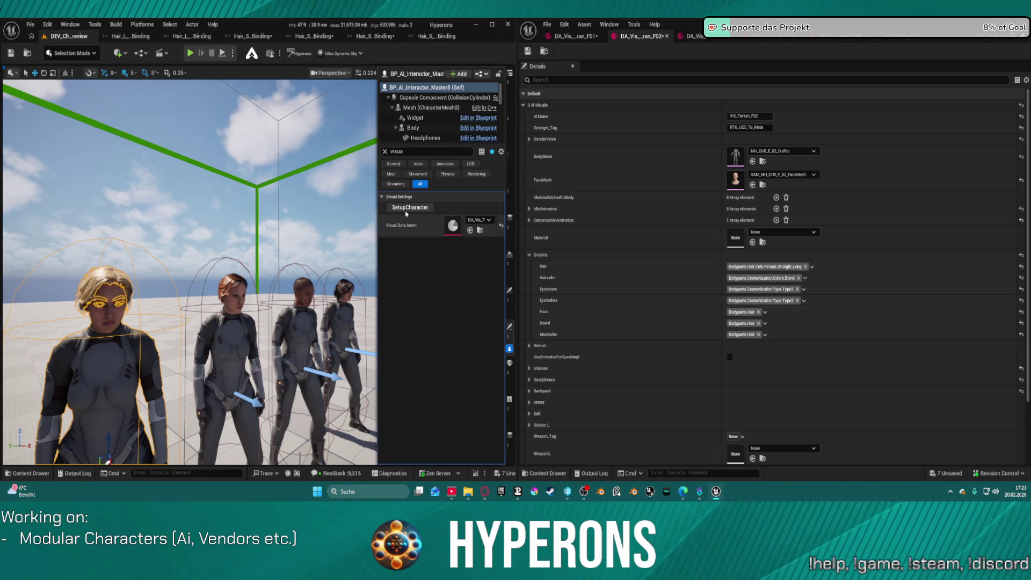
Step: Set the middle dark-haired character's hair tag to BobLayered and rebuild her to preview it
key("d")
key("w")
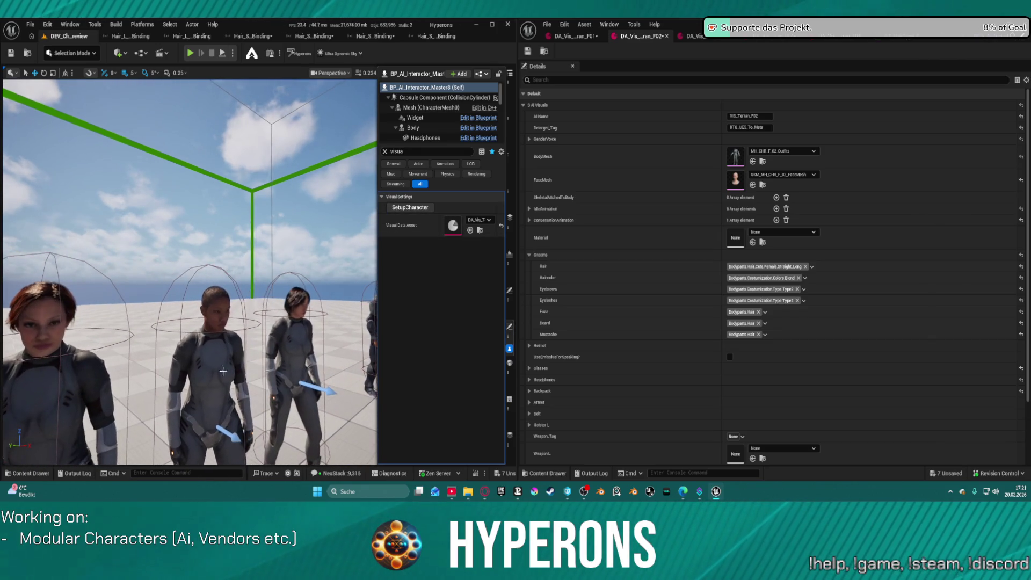
left_click(211, 344)
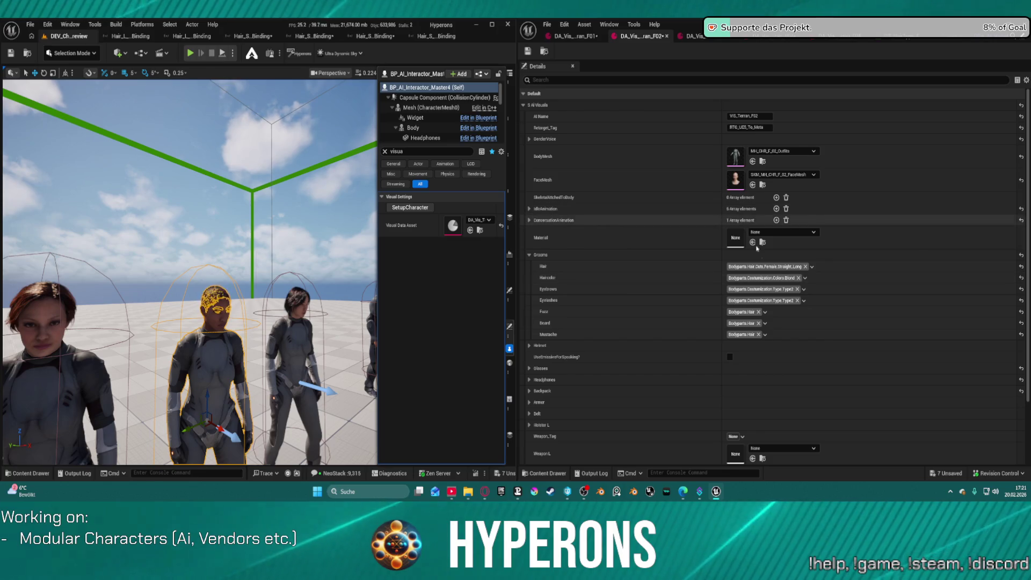
left_click(574, 36)
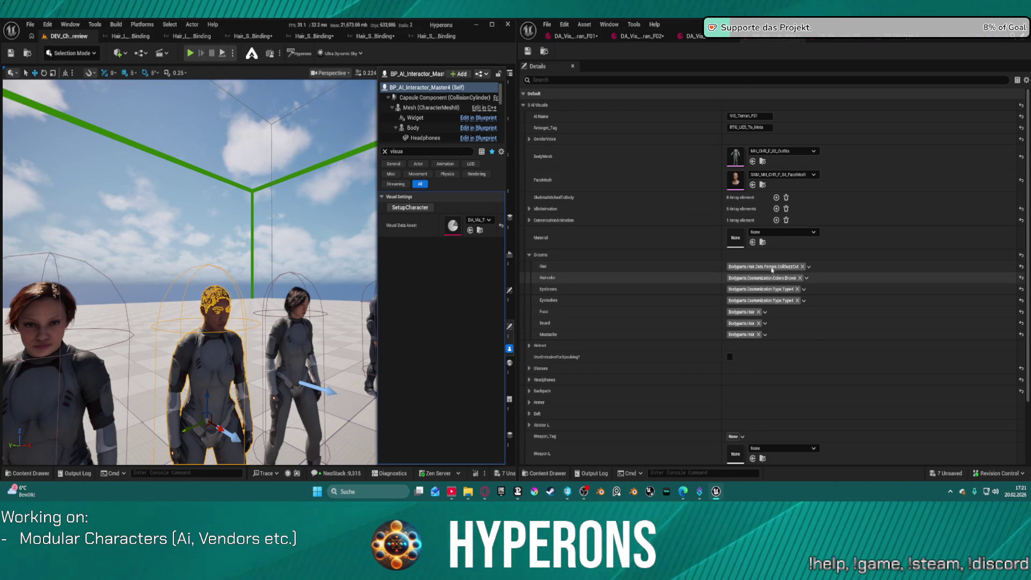
left_click(808, 266)
left_click(770, 422)
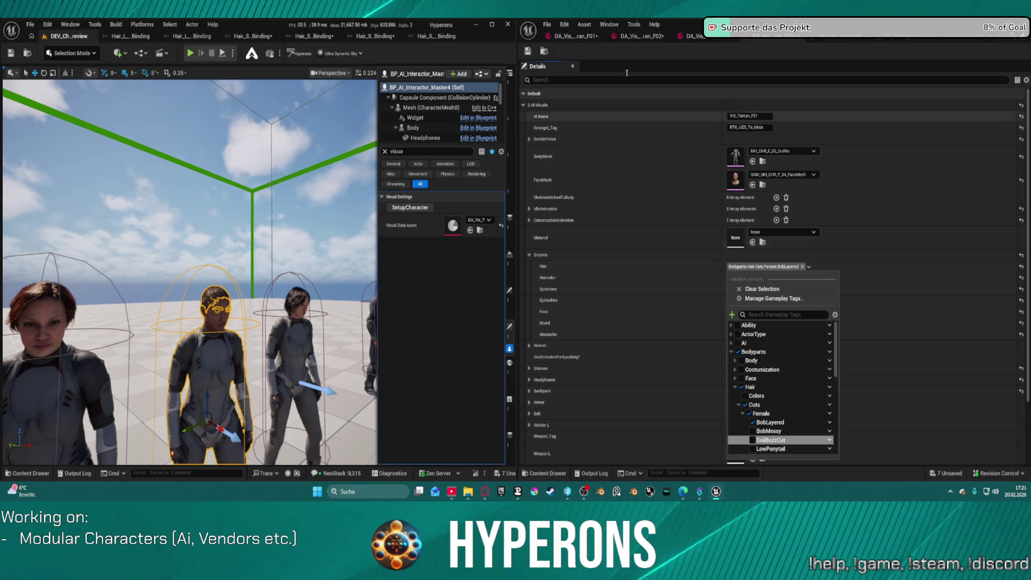
left_click(410, 207)
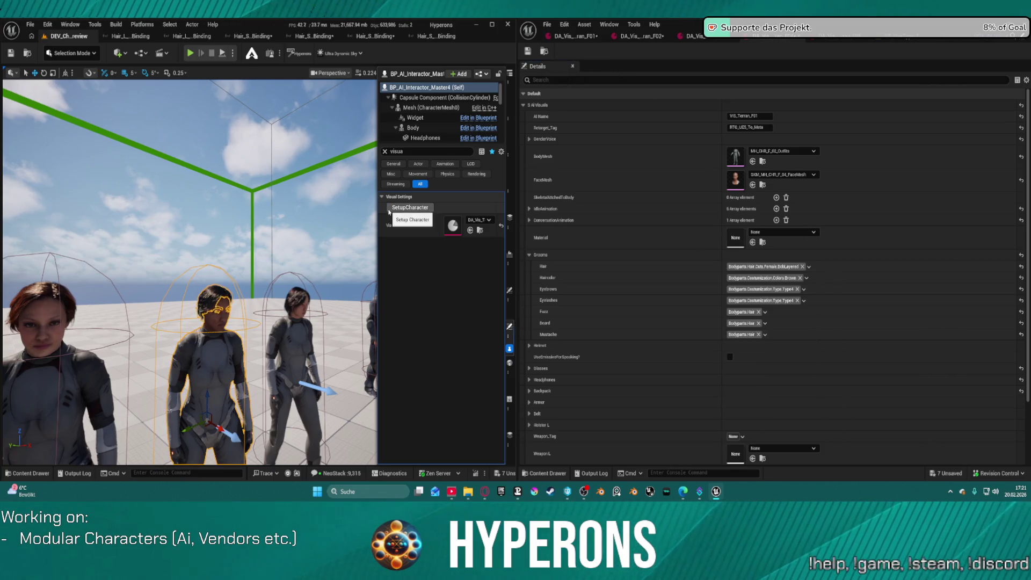
Step: Switch her hair tag back to CoilBuzzCut and rebuild the character
left_click(759, 269)
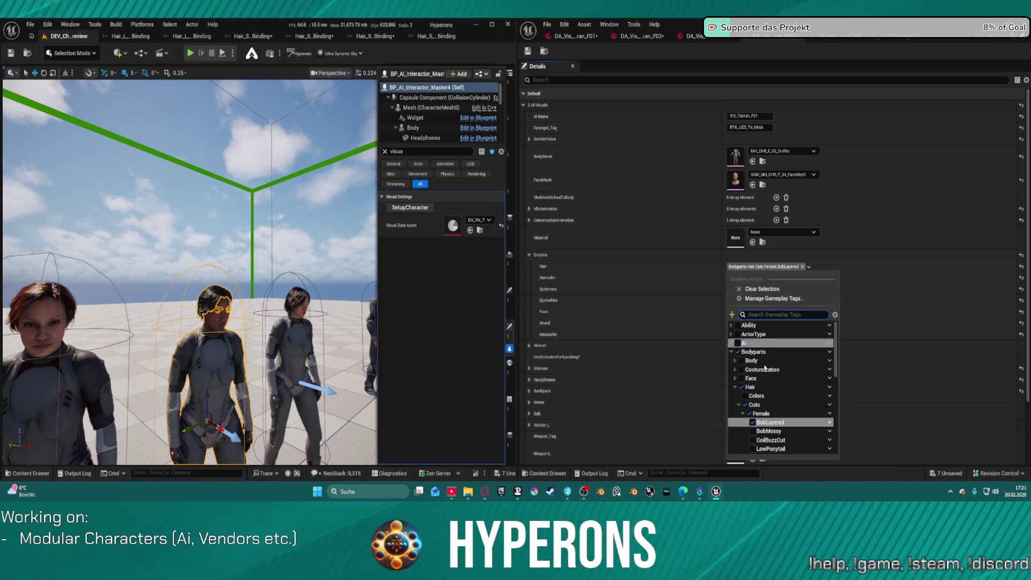
left_click(752, 440)
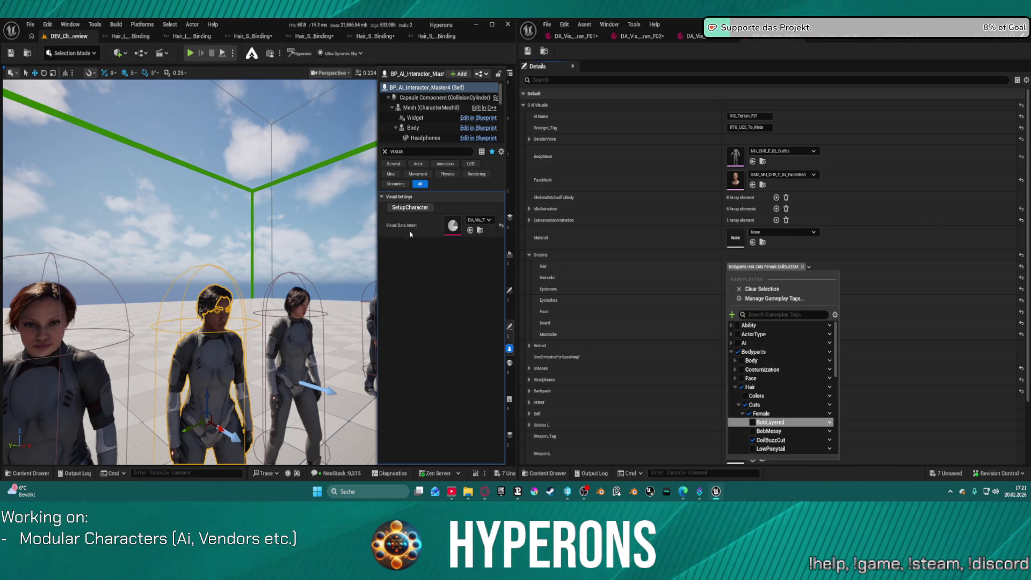
left_click(409, 207)
left_click(293, 344)
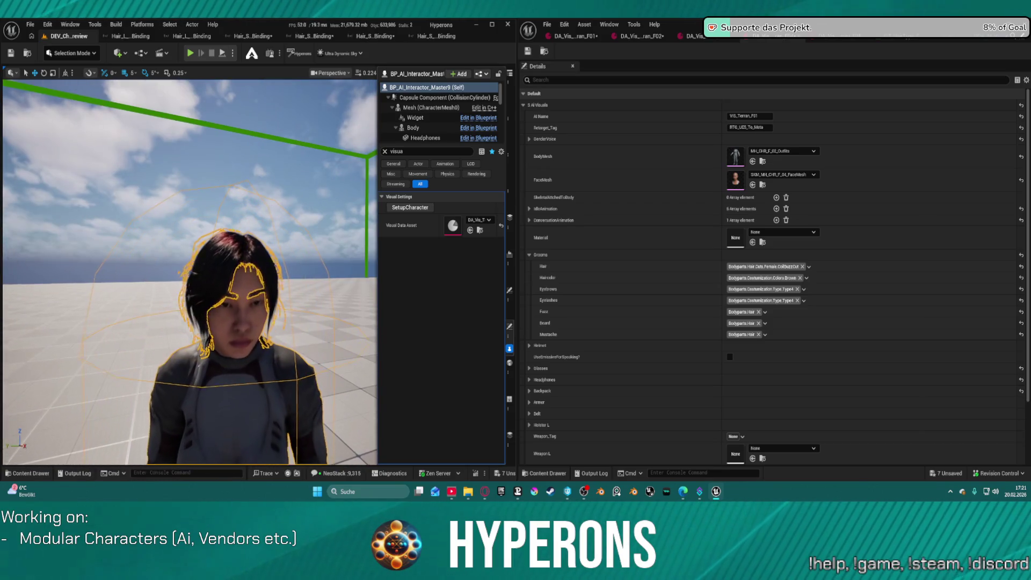
left_click(749, 266)
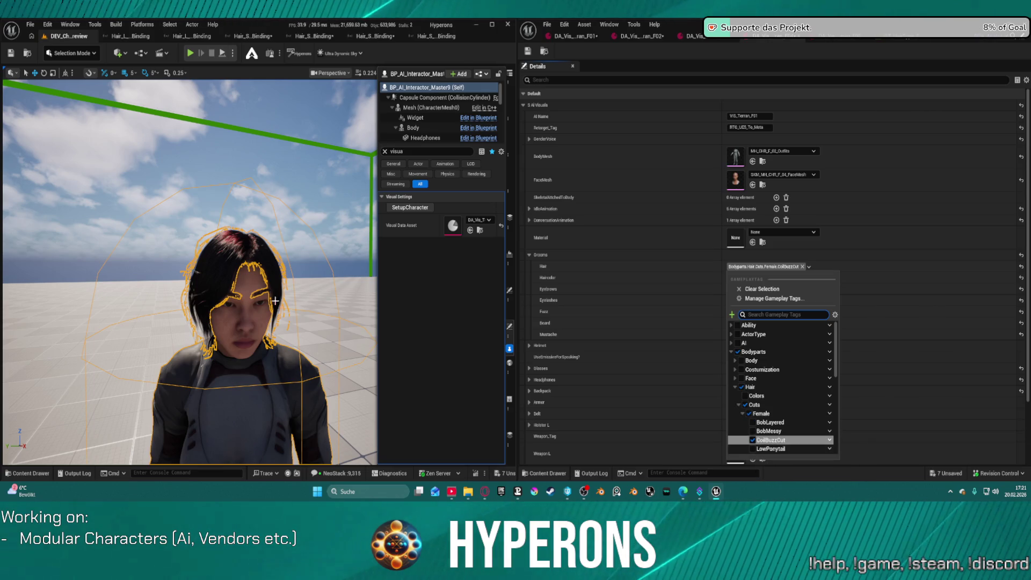
left_click(757, 424)
left_click(403, 210)
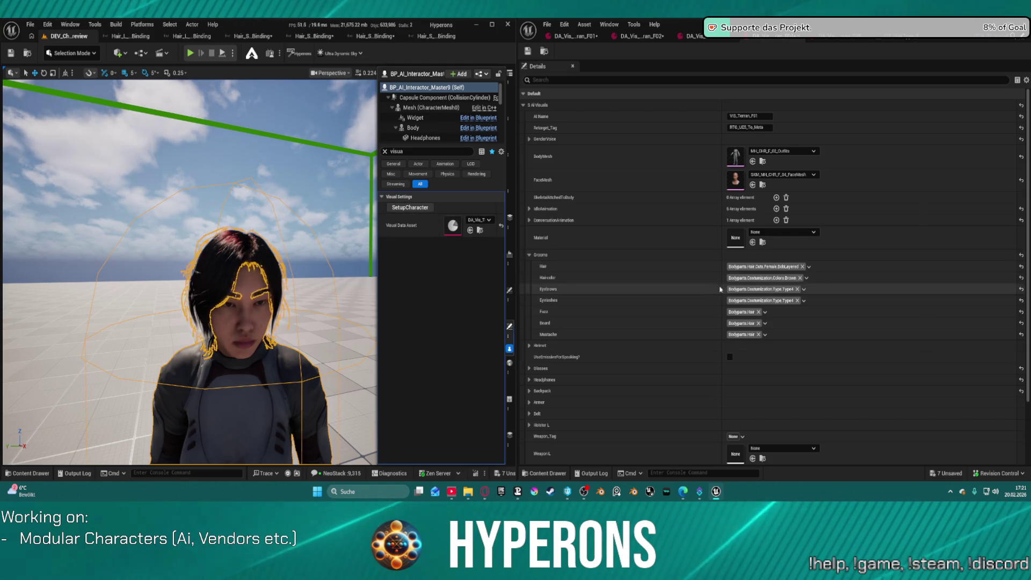
left_click(769, 267)
left_click(422, 210)
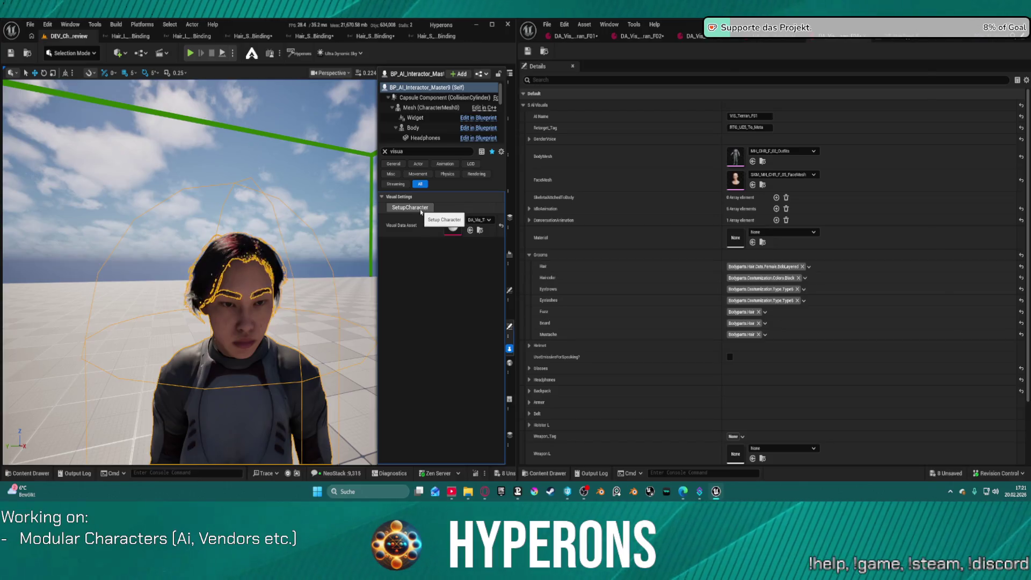
left_click(769, 267)
left_click(752, 431)
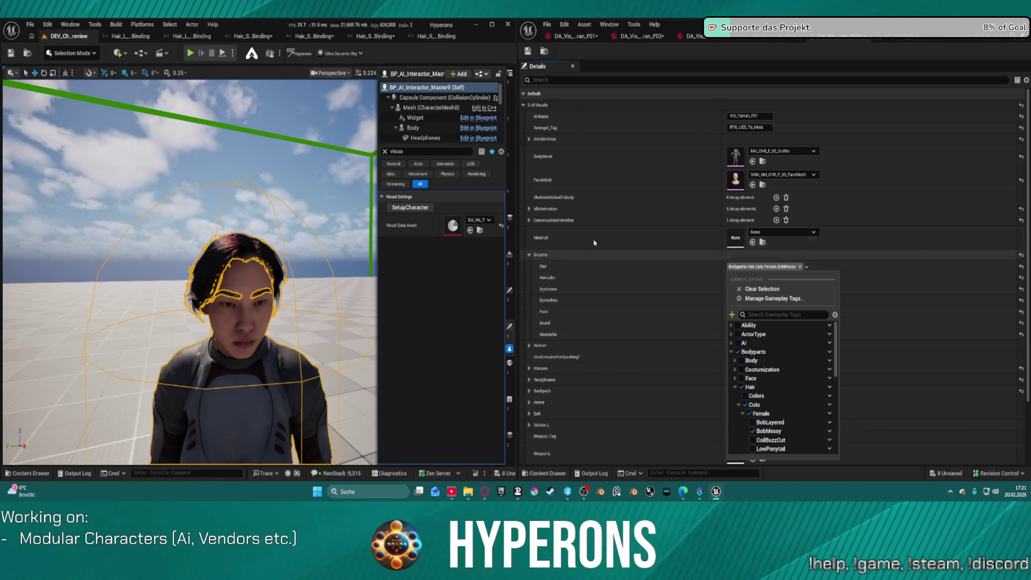
left_click(421, 209)
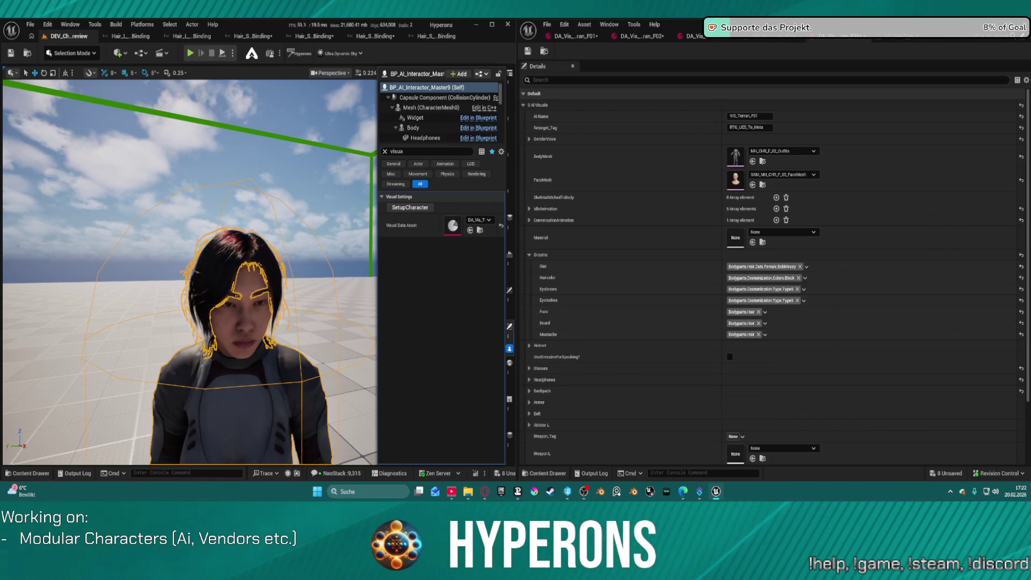
key("ctrl+shift+s")
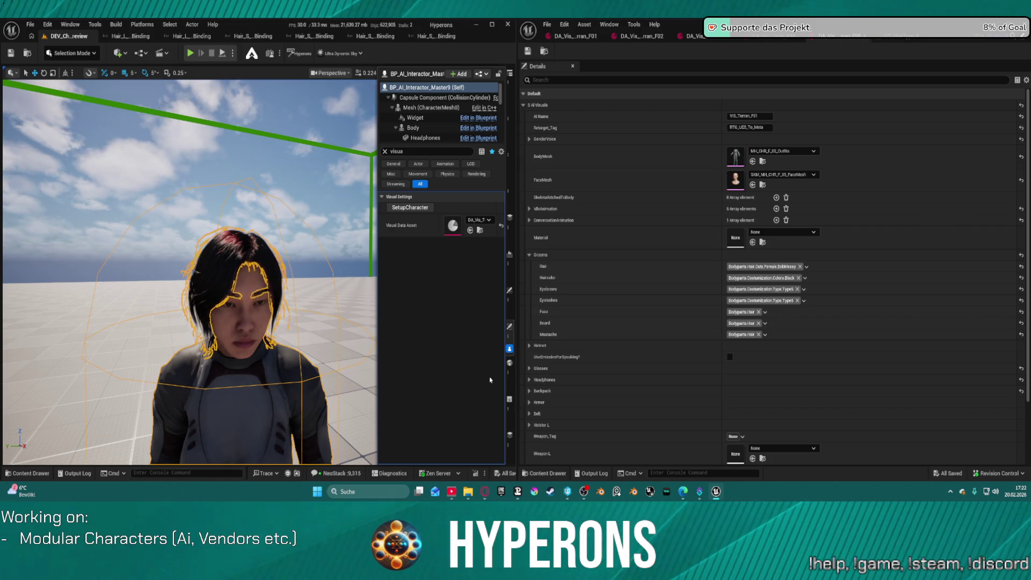
Step: Pull the camera back over the characters and display the CoilBuzzCut row of the hair type data table
left_click_drag(222, 308, 222, 268)
scroll(190, 271, "down", 3)
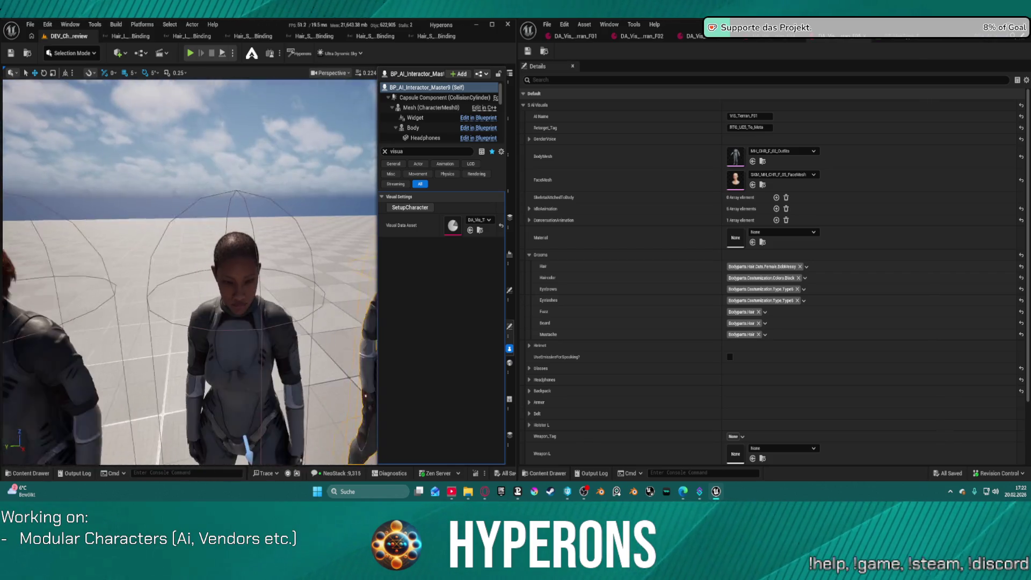
mouse_move(190, 272)
left_mouse_down()
mouse_move(59, 221)
mouse_move(79, 202)
mouse_move(330, 283)
left_mouse_up()
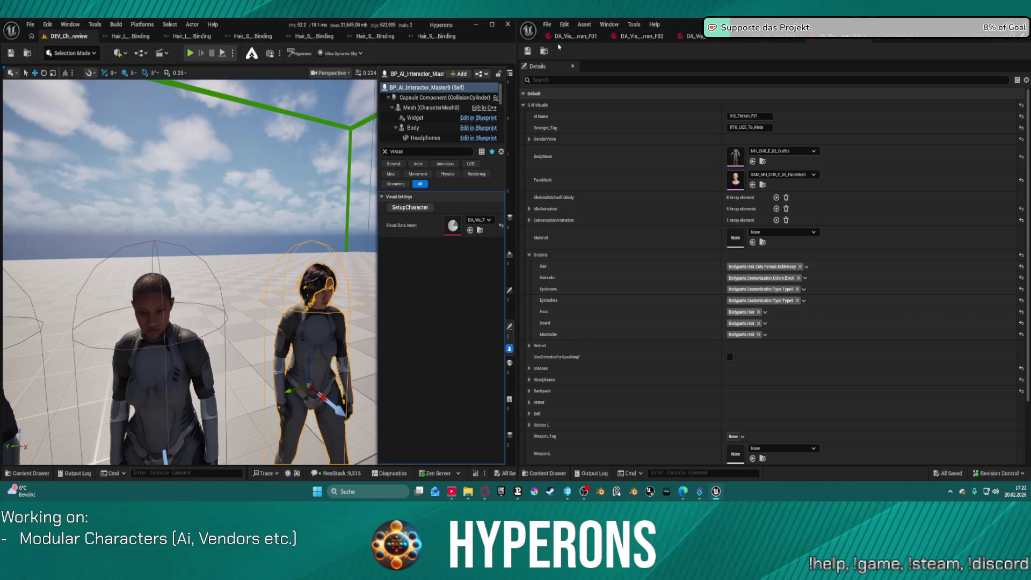
left_click(878, 37)
left_click(547, 122)
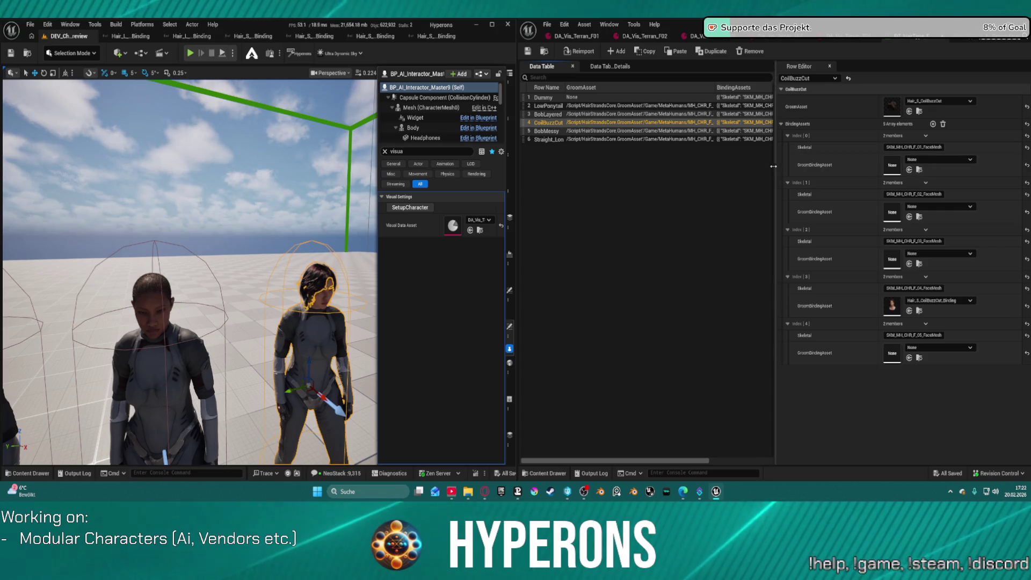
Step: Focus the CoilBuzzCut row's binding entries in the Row Editor
left_click(909, 122)
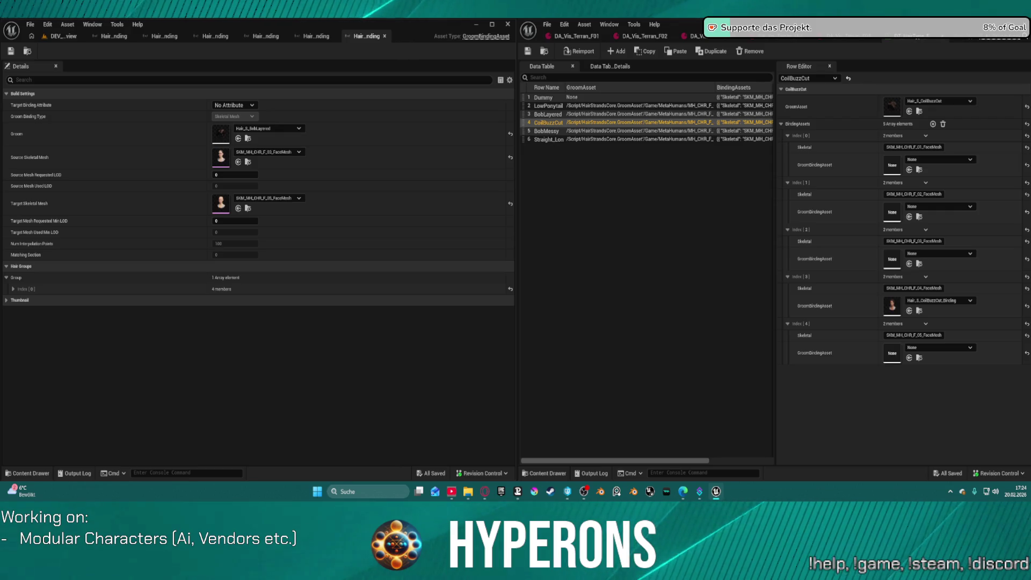
Step: Return to the project editor window and open the Revision Control menu in the status bar
left_click(573, 492)
left_click(997, 473)
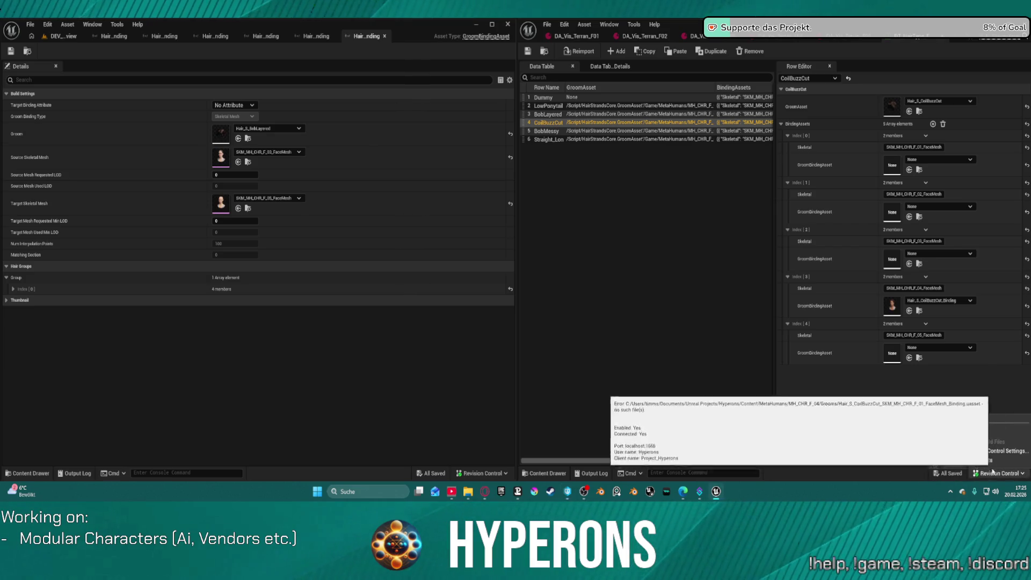
Step: Browse the 48 files in the default changelist, collapse Uncontrolled Changelists, then close View Changes
left_click(957, 433)
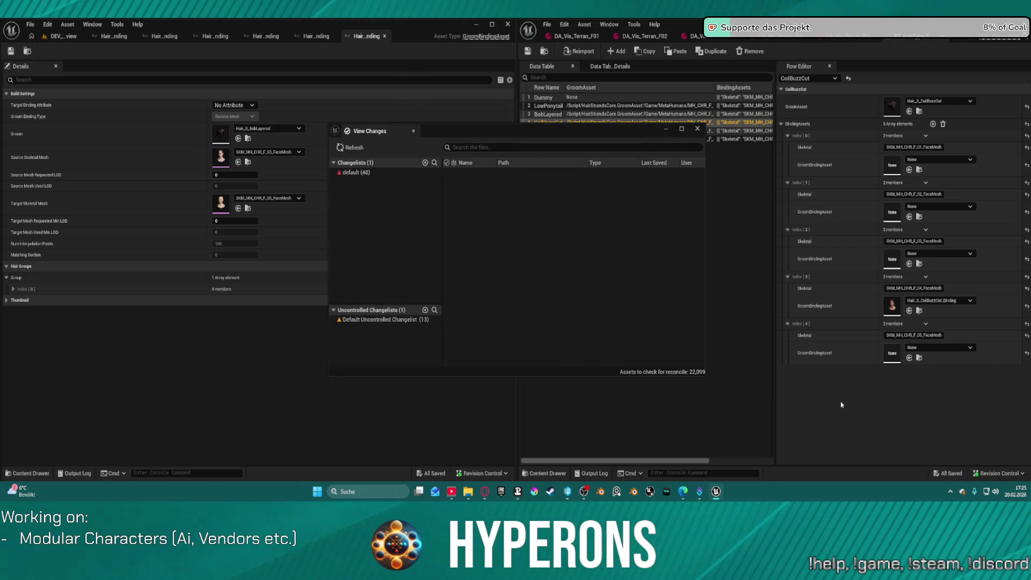
left_click(354, 174)
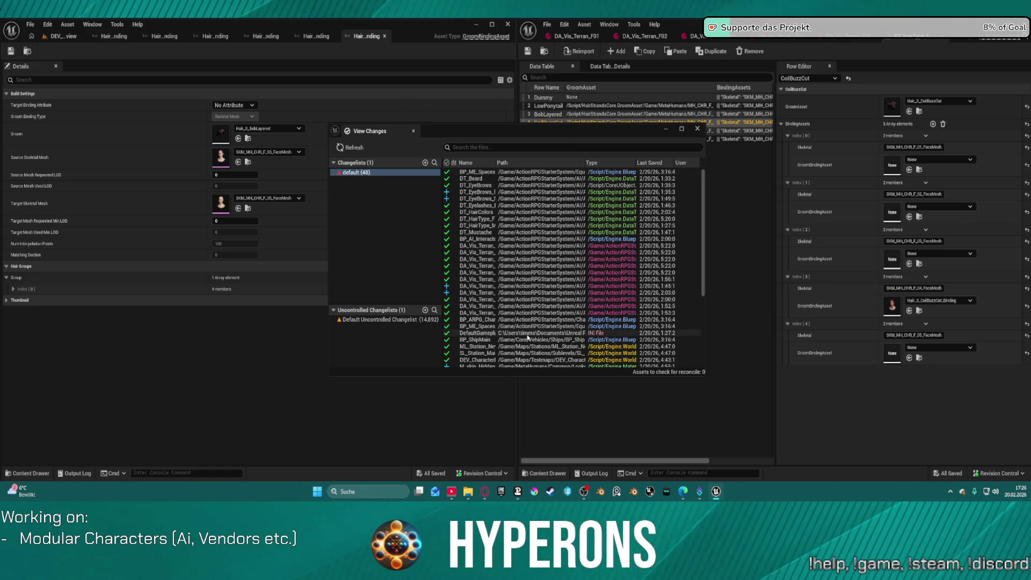
left_click_drag(703, 196, 705, 299)
scroll(477, 251, "up", 6)
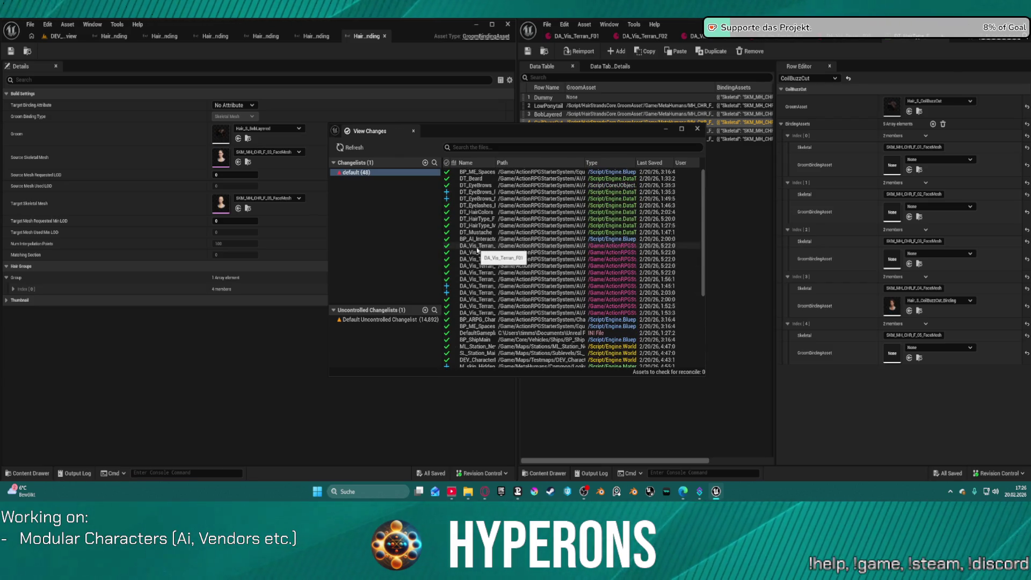
scroll(477, 250, "down", 4)
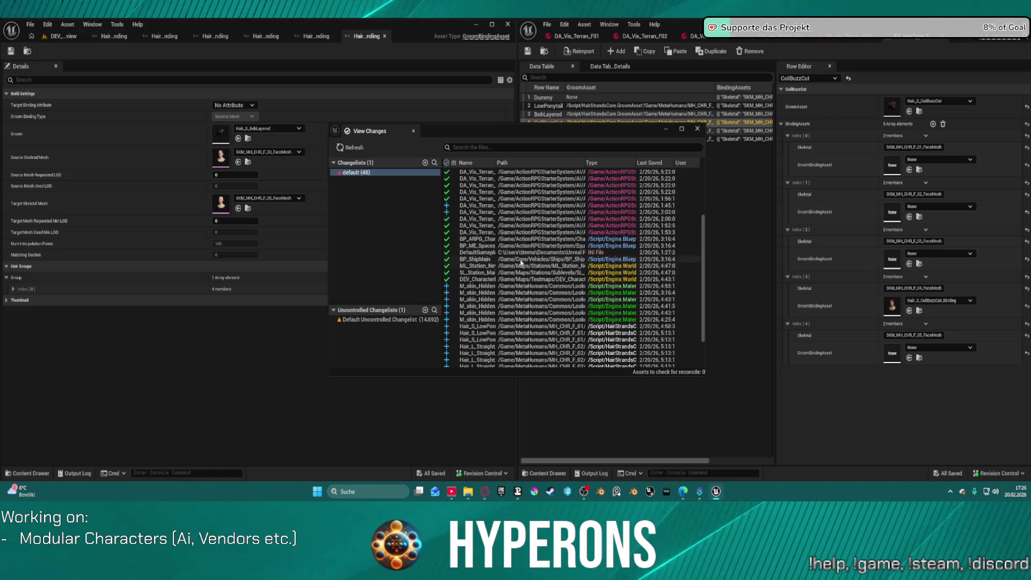
scroll(590, 346, "down", 3)
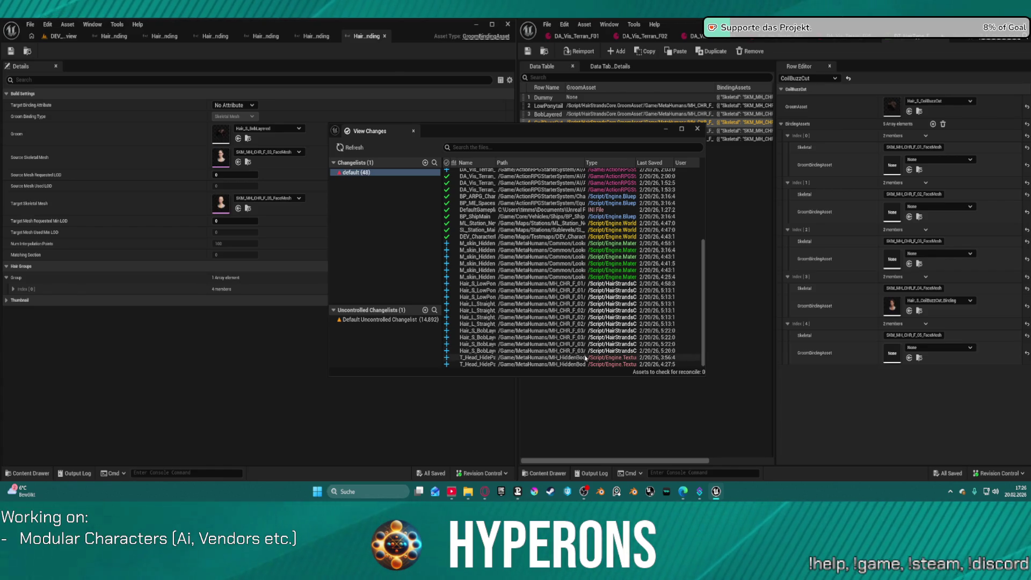
scroll(571, 273, "up", 5)
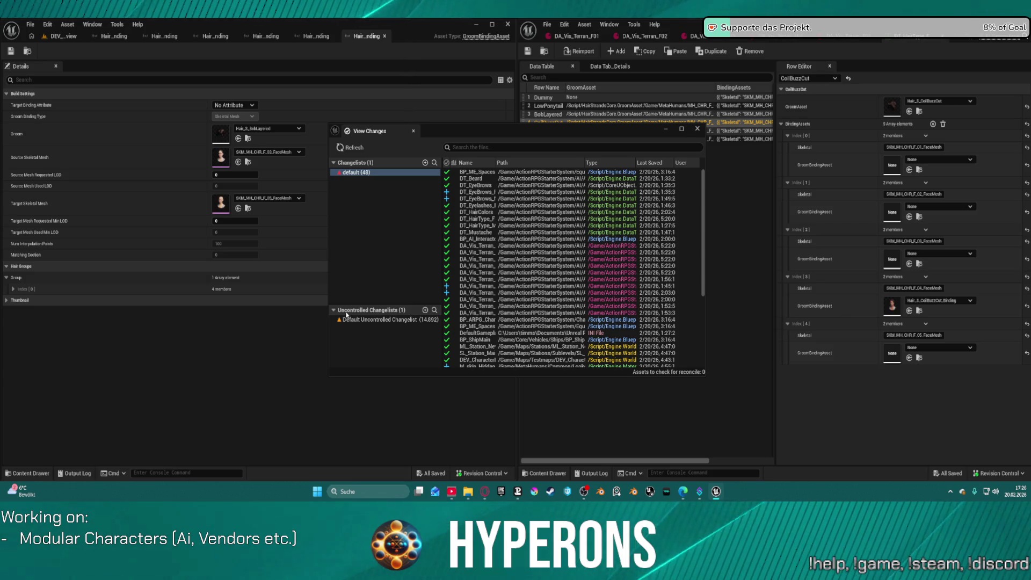
left_click(333, 311)
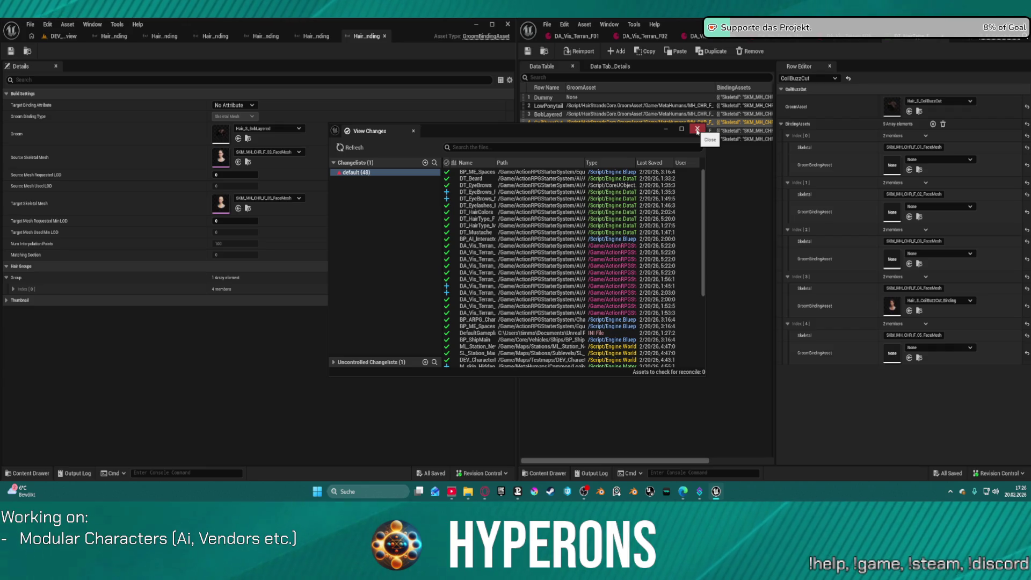
left_click(697, 129)
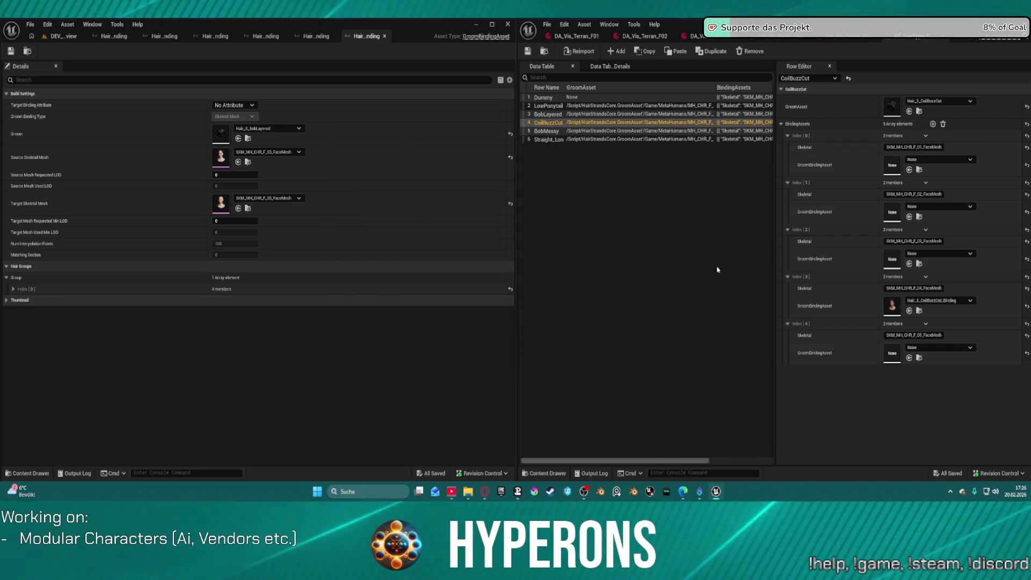
Step: Clear the row selection and inspect Eyebrows_M_Thin_Binding and the CoilBuzzCut face-mesh binding in MH_CHR_F_04/Grooms
left_click(683, 232)
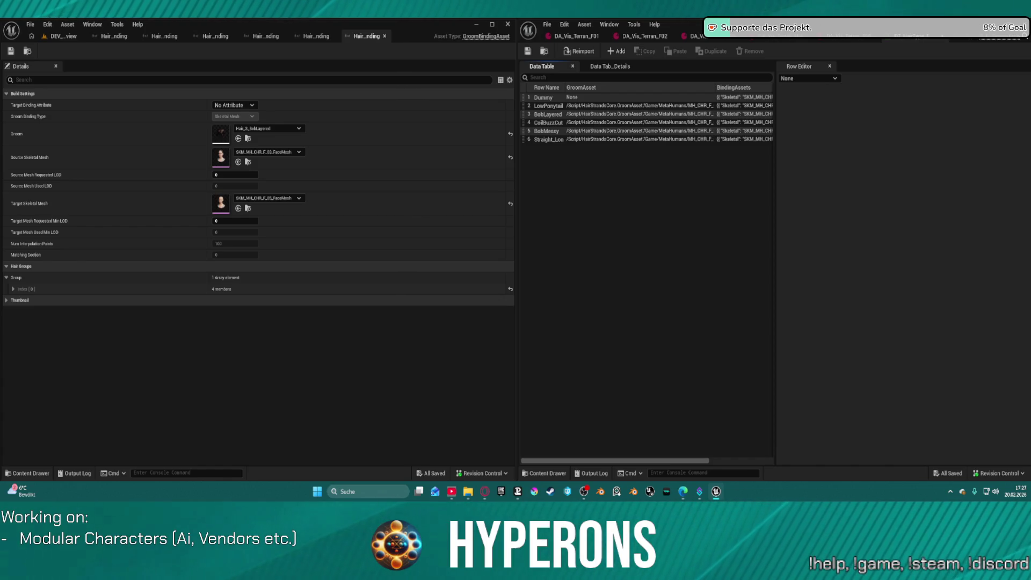
double_click(619, 171)
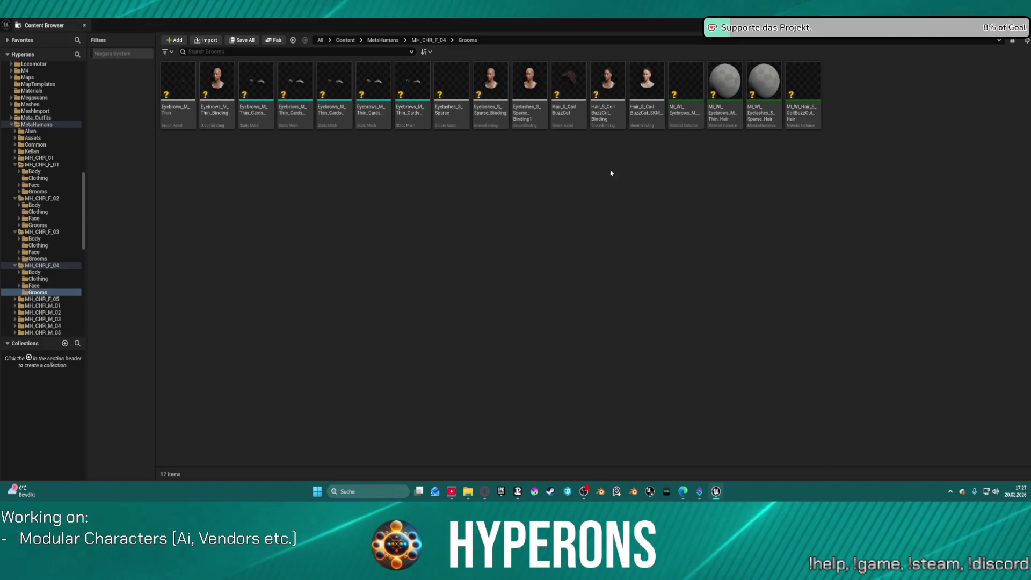
left_click(217, 102)
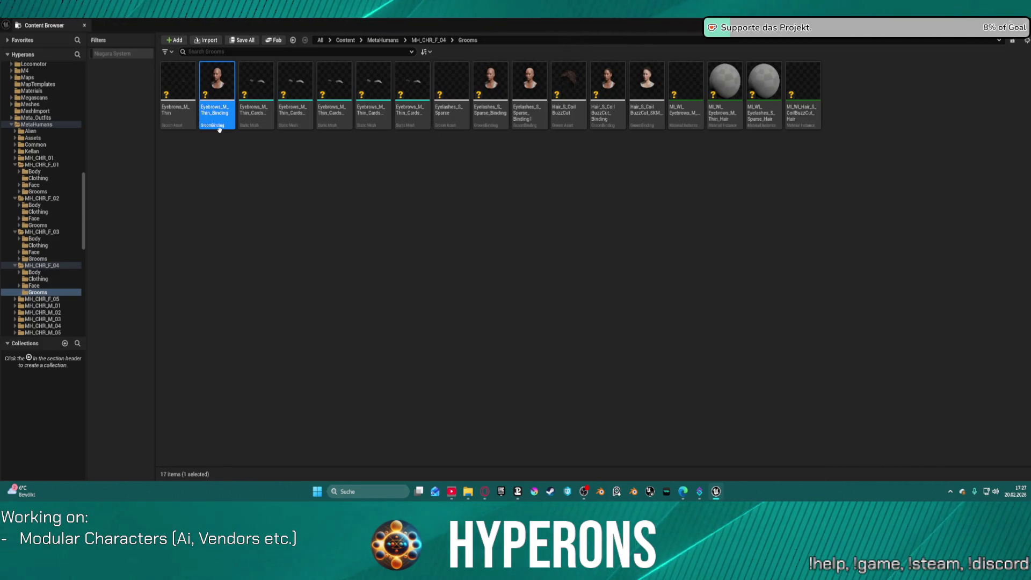
mouse_move(219, 129)
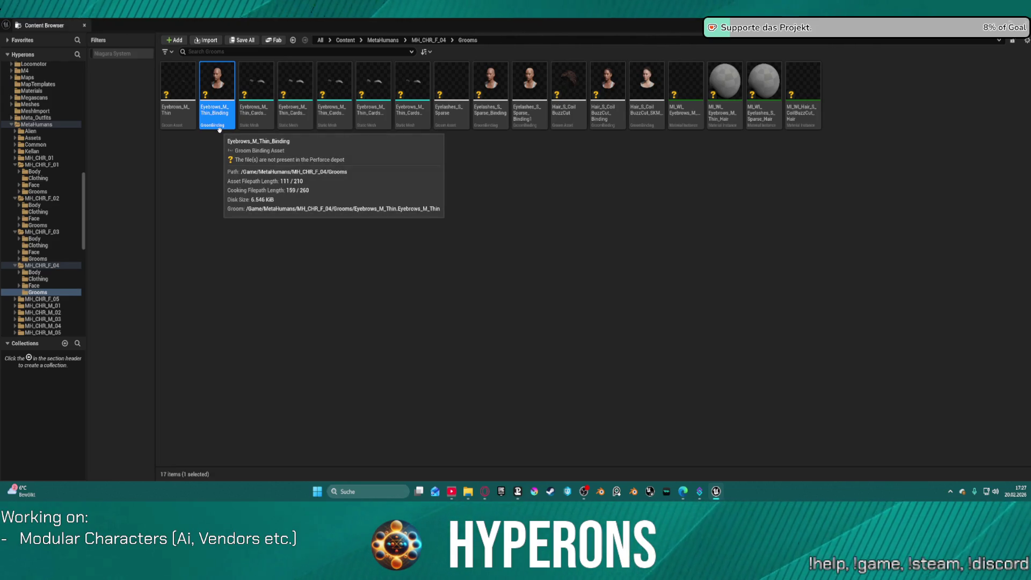
mouse_move(609, 120)
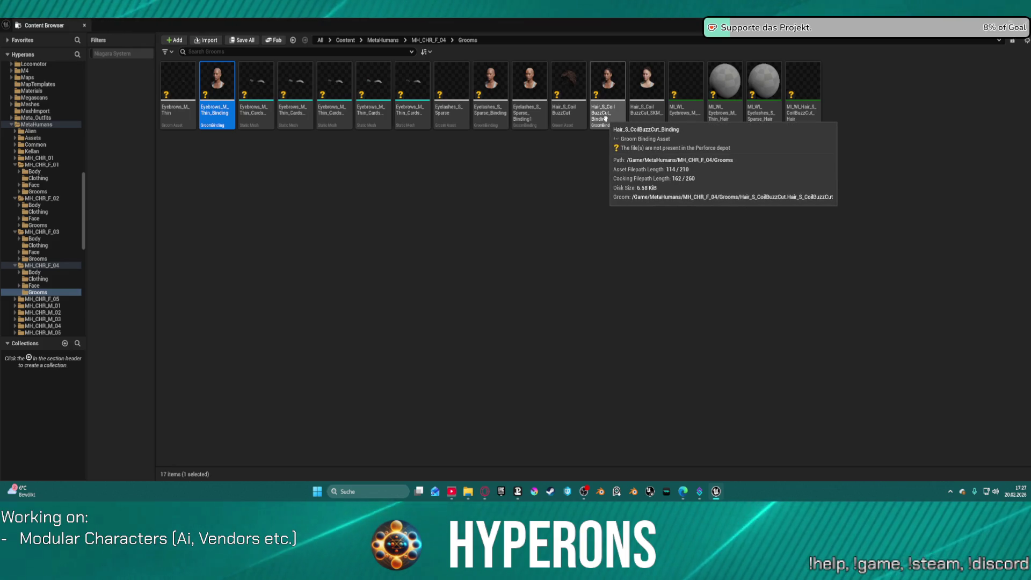
mouse_move(464, 118)
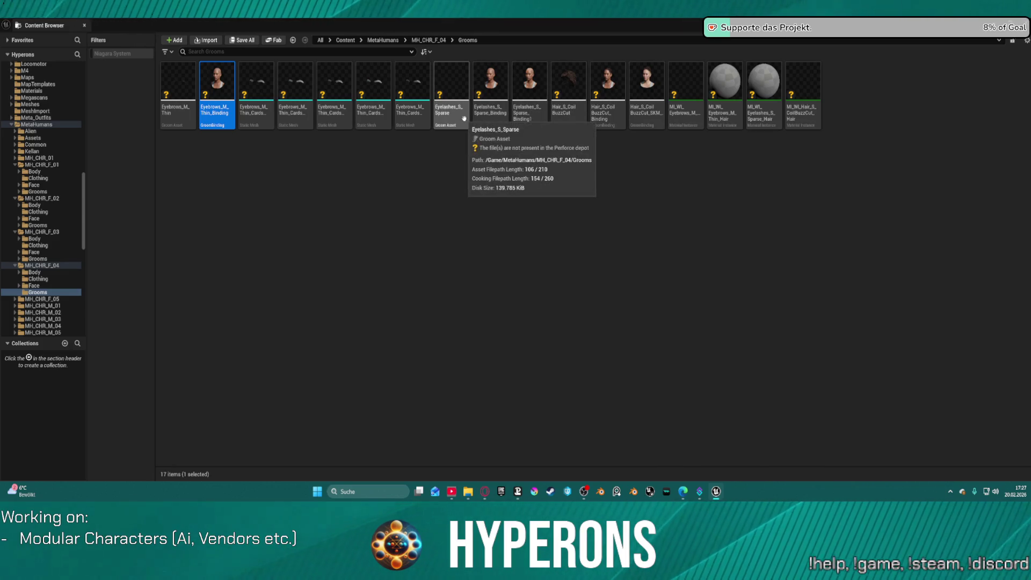
mouse_move(171, 124)
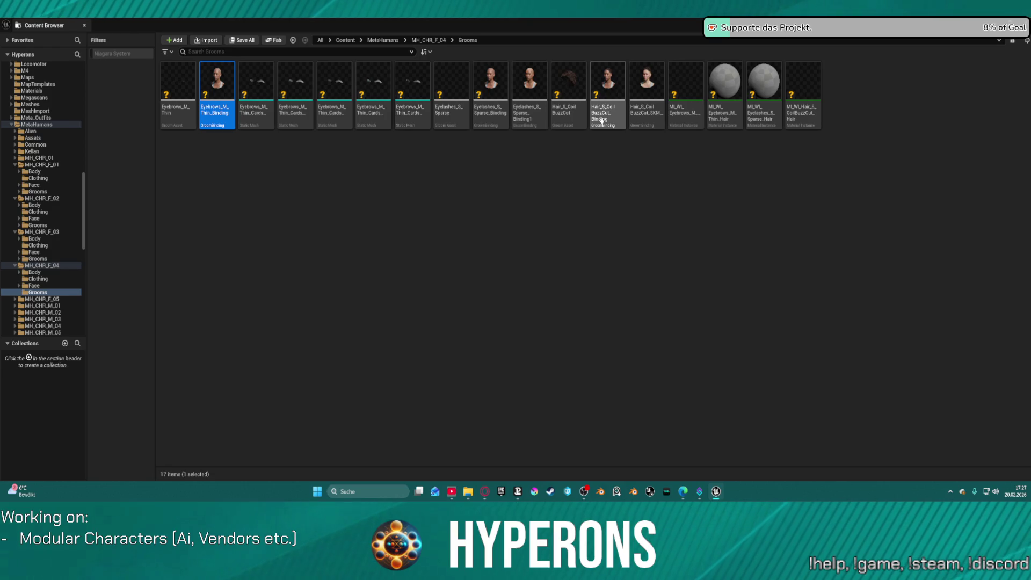
left_click(639, 118)
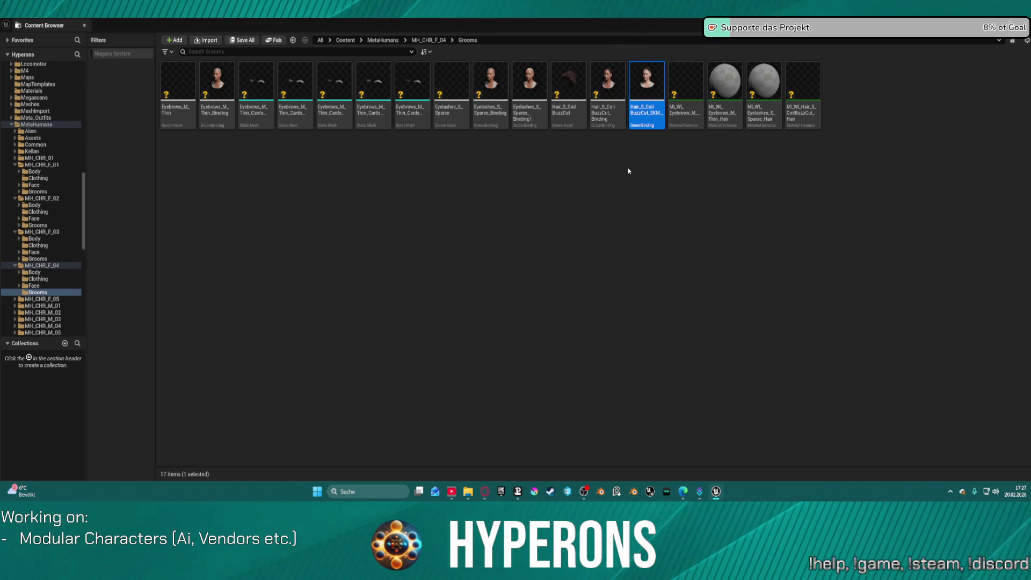
left_click(85, 26)
Step: Return to the character level, move closer, and keep the hair type data table window in front
left_click(82, 35)
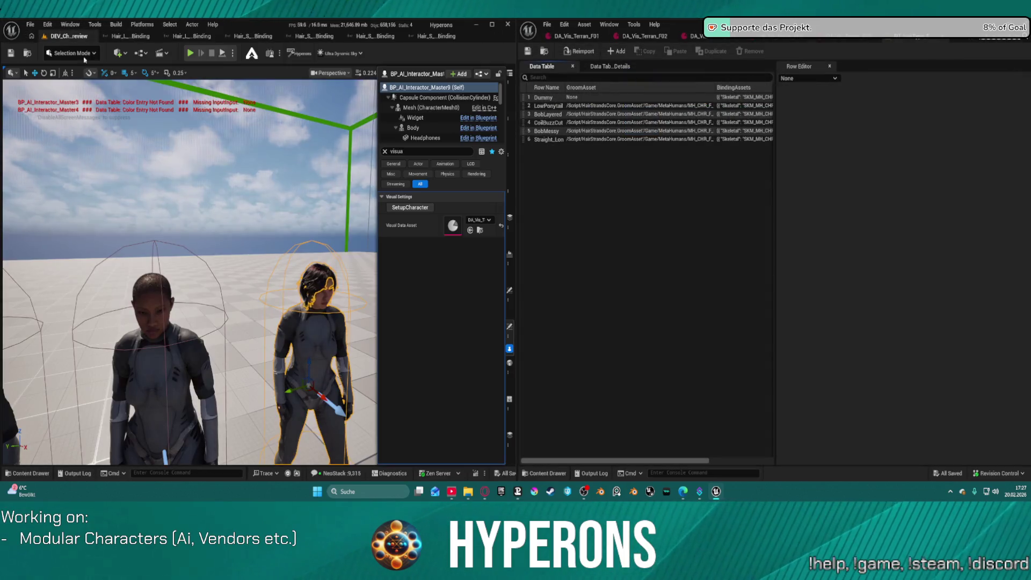
mouse_move(190, 272)
left_mouse_down()
mouse_move(209, 255)
mouse_move(216, 220)
mouse_move(196, 223)
left_mouse_up()
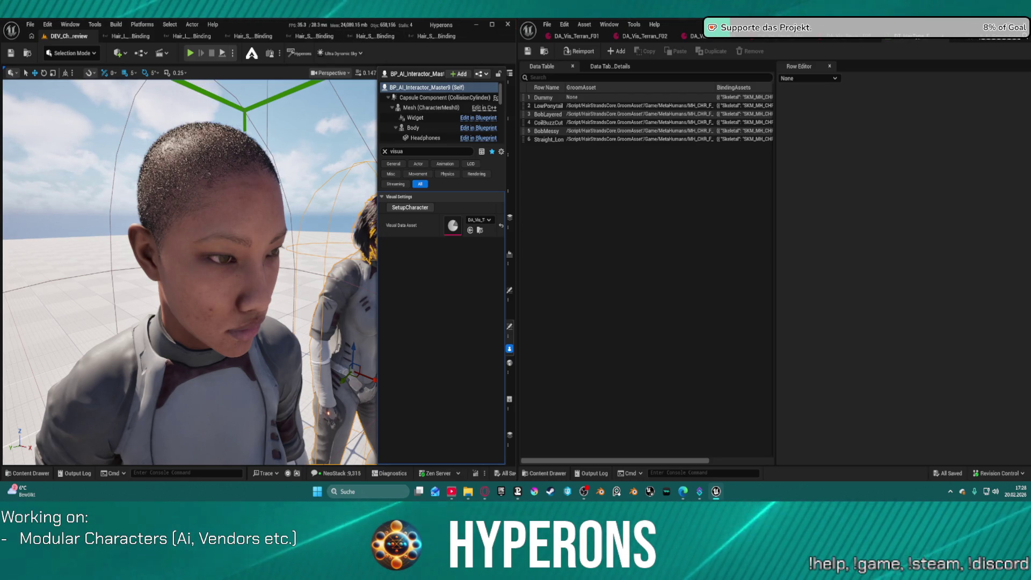
left_click(653, 259)
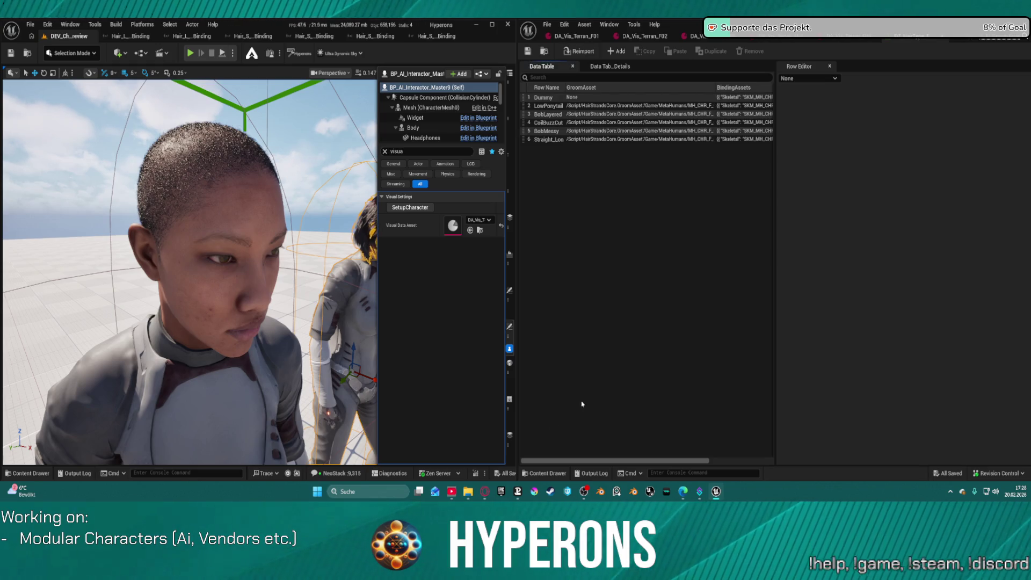
mouse_move(716, 491)
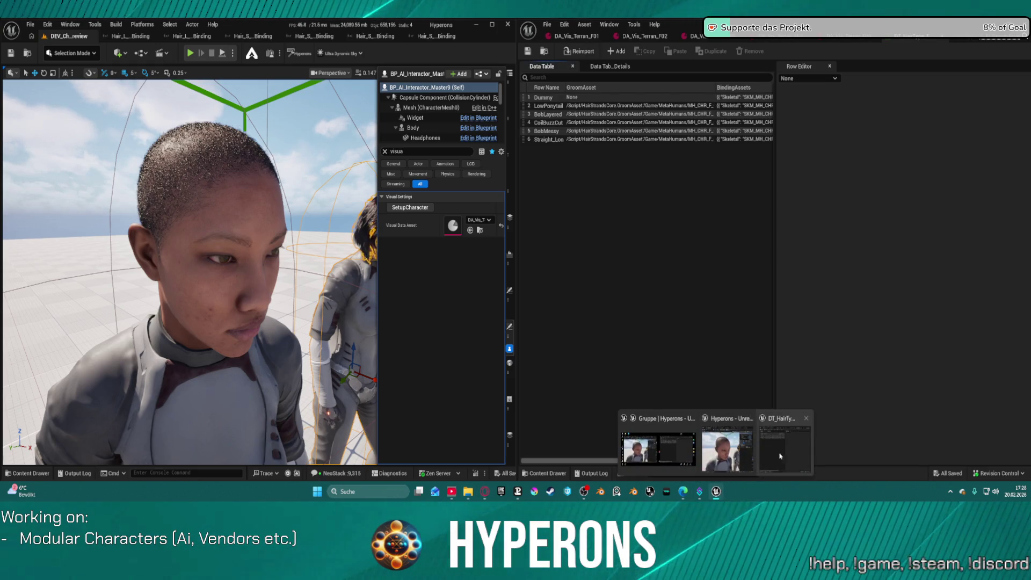
left_click(776, 457)
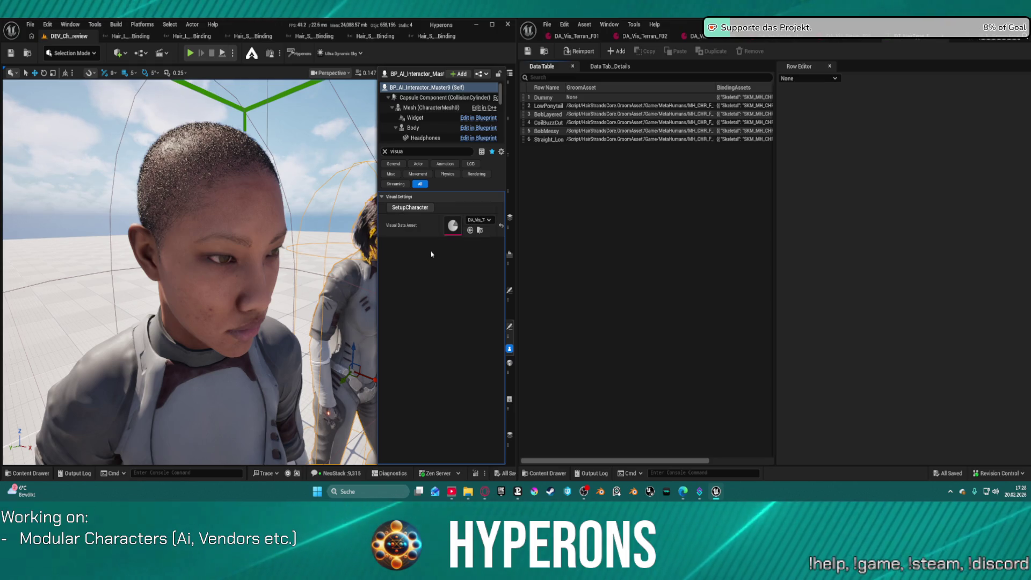
mouse_move(718, 492)
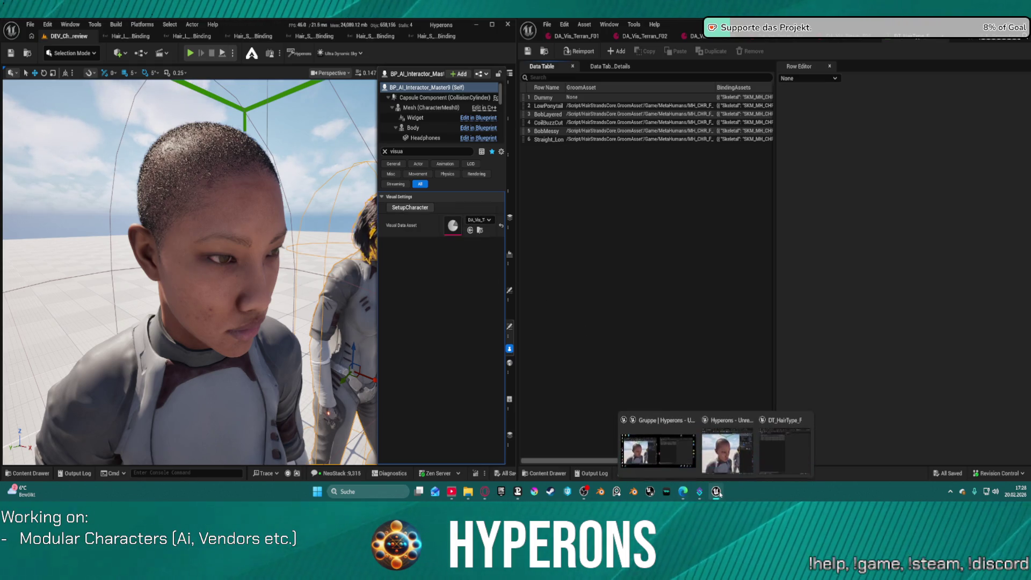
mouse_move(775, 453)
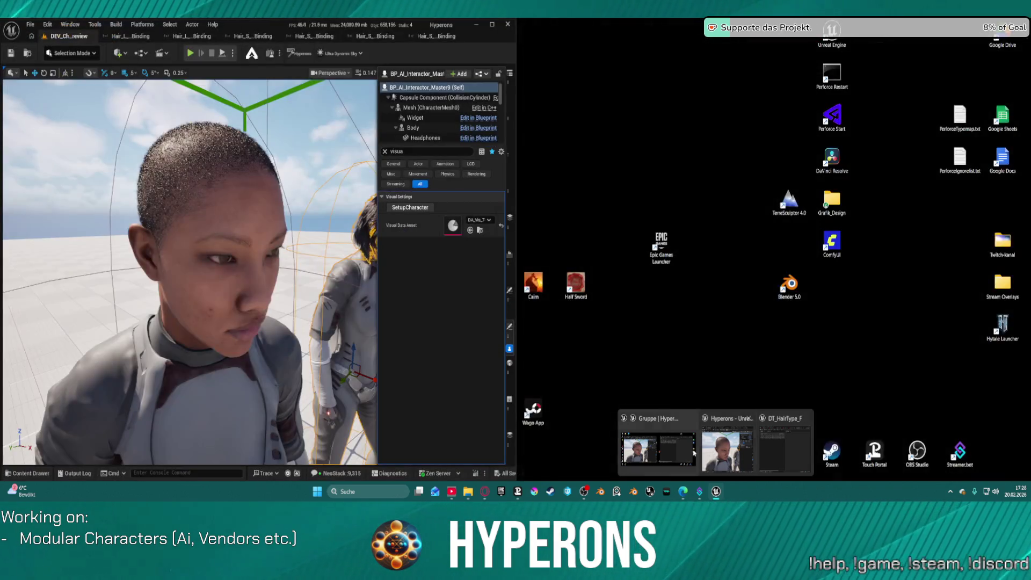
left_click(670, 453)
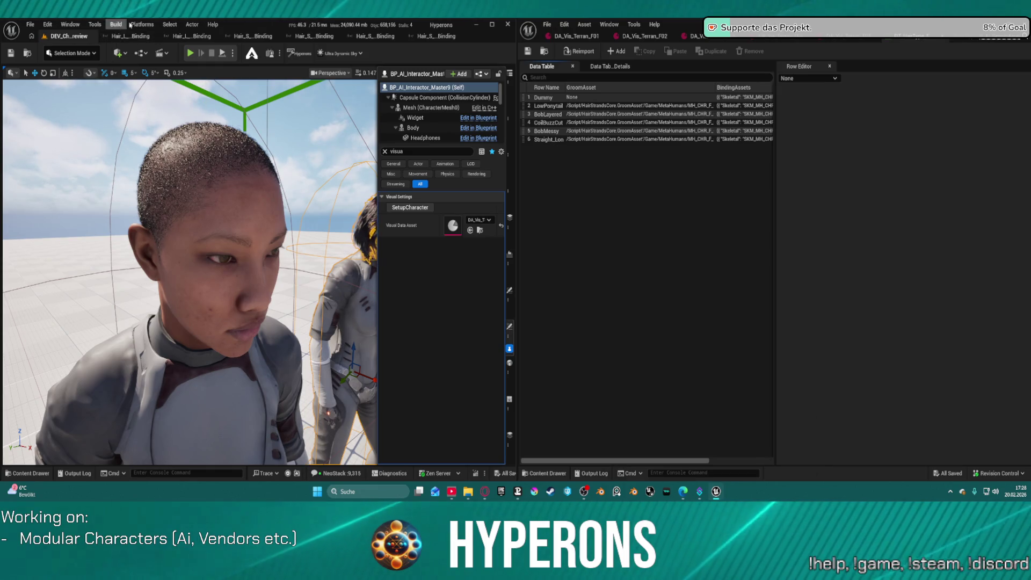
Step: Open a second Content Browser, select the CoilBuzzCut row, and begin setting the binding's source skeletal mesh
left_click(70, 25)
mouse_move(134, 87)
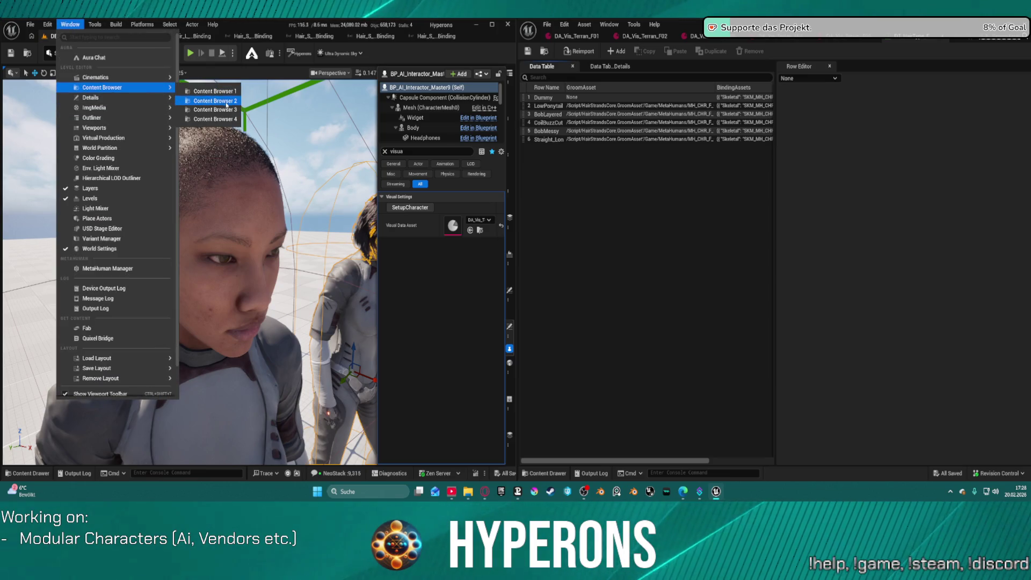
left_click(215, 101)
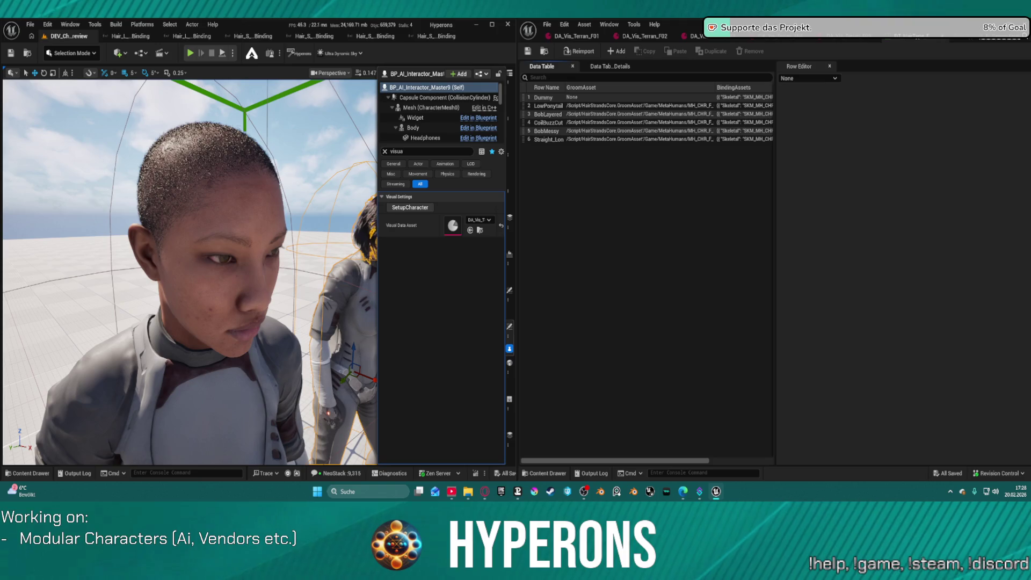
left_click(548, 122)
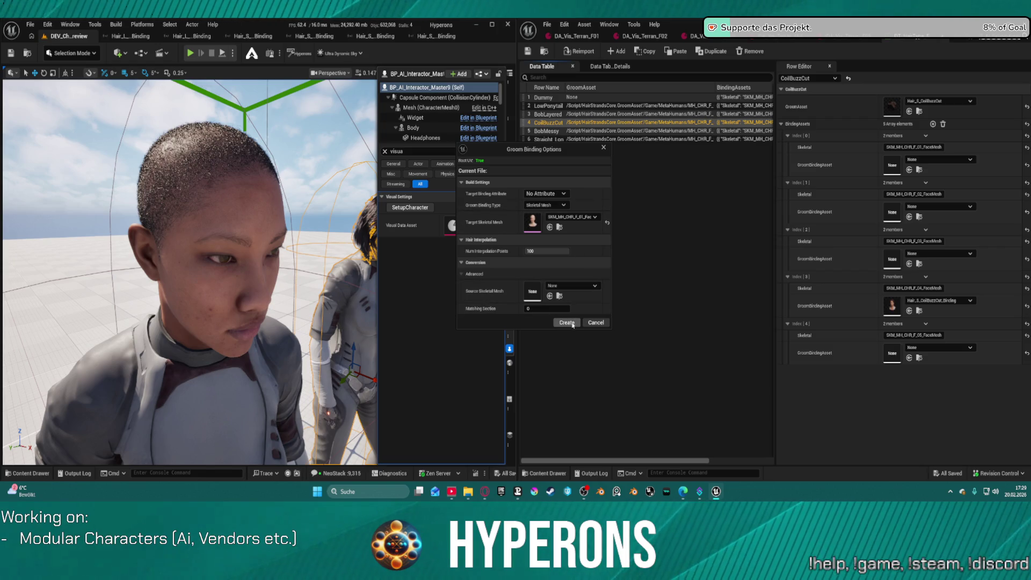
left_click(572, 285)
Step: Create a CoilBuzzCut groom binding sourced from SKM_MH_CHR_F_04_FaceMesh and assign it to Index [0]
type("f0")
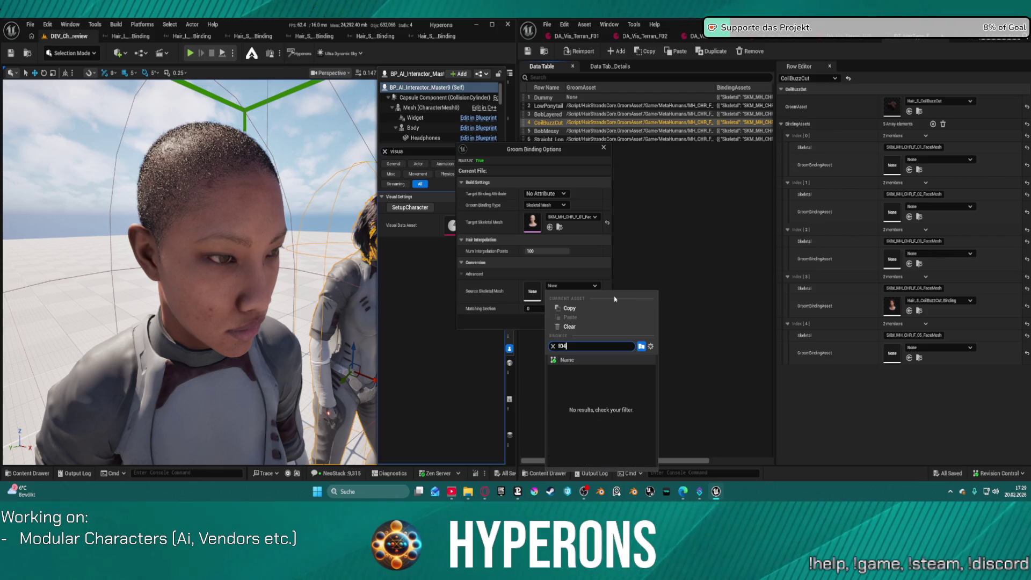
type("4")
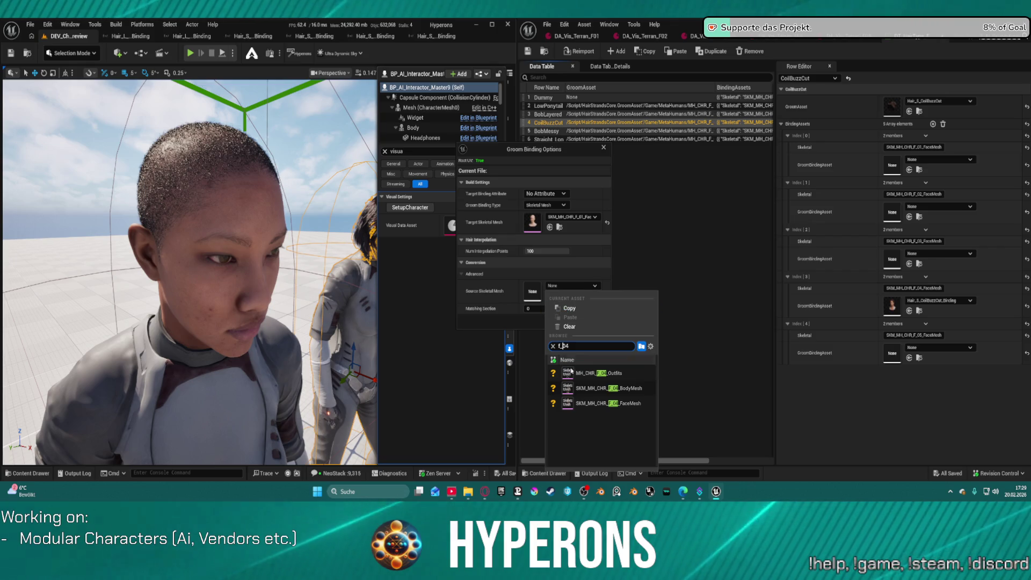
left_click(589, 410)
left_click(566, 322)
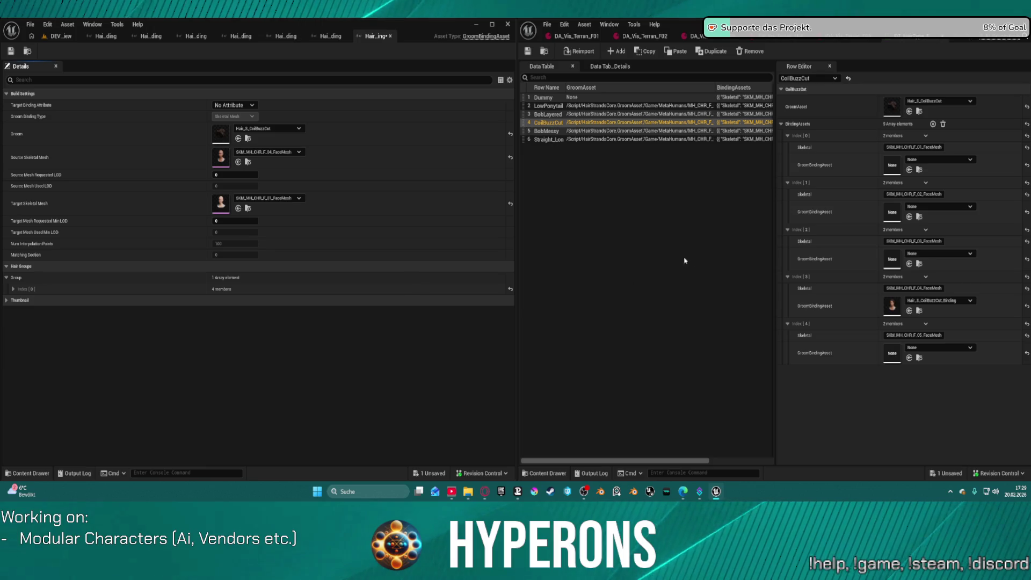
left_click(909, 170)
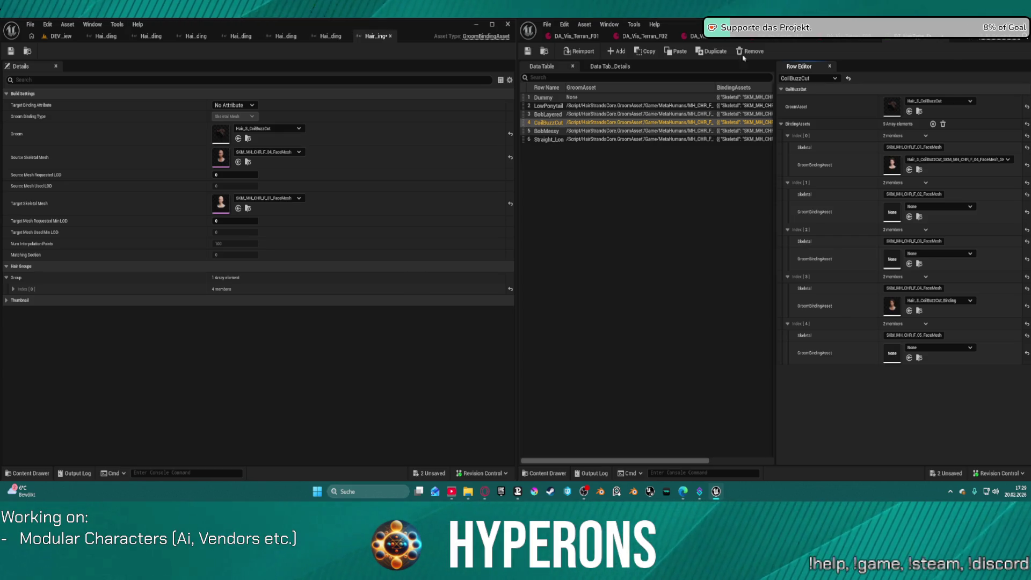
mouse_move(998, 474)
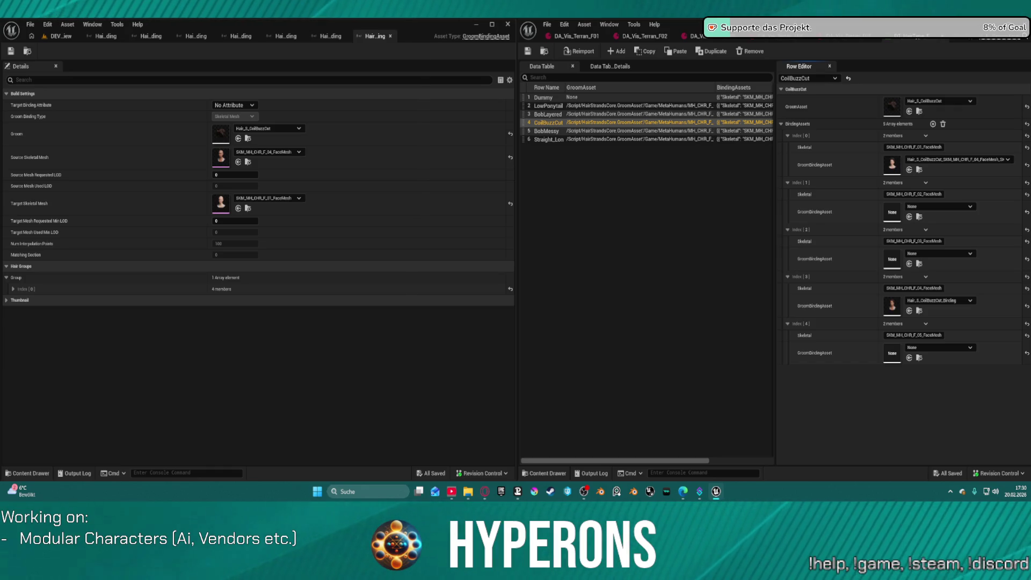
Step: Create a binding with target F_02 and source F_04 face meshes and assign it to Index [1]
left_click(614, 205)
type("F_0")
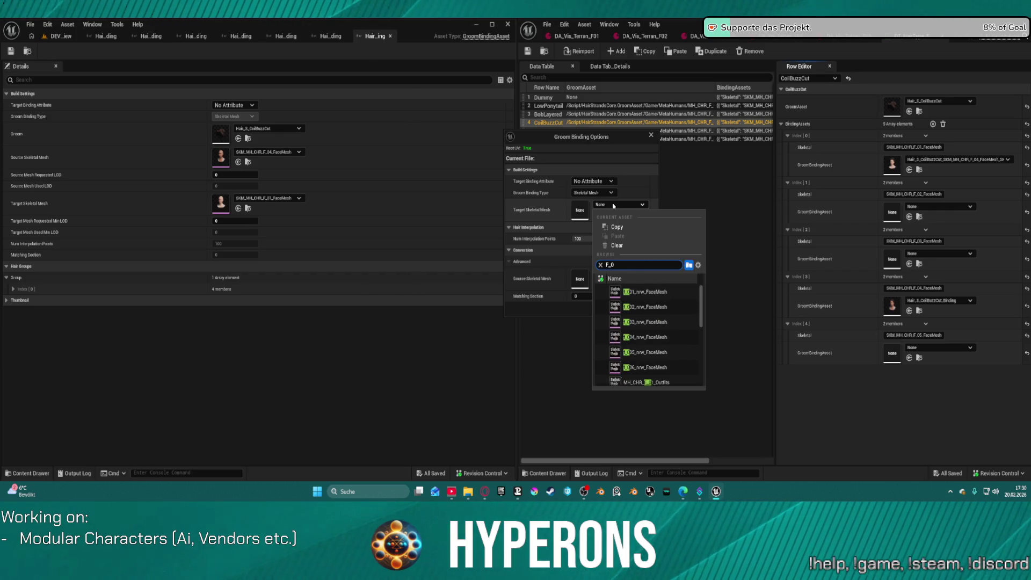
type("2")
left_click(676, 322)
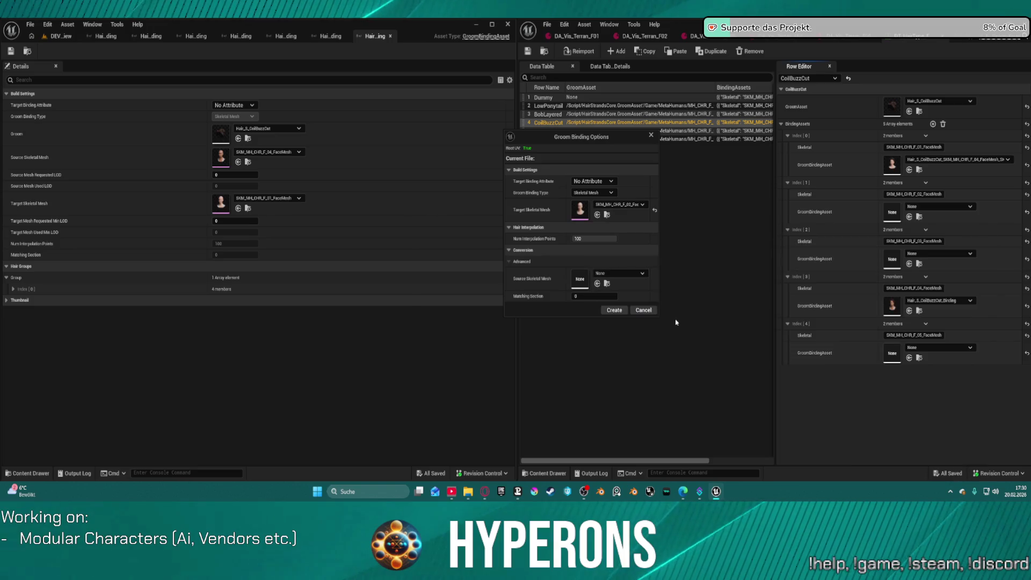
left_click(613, 274)
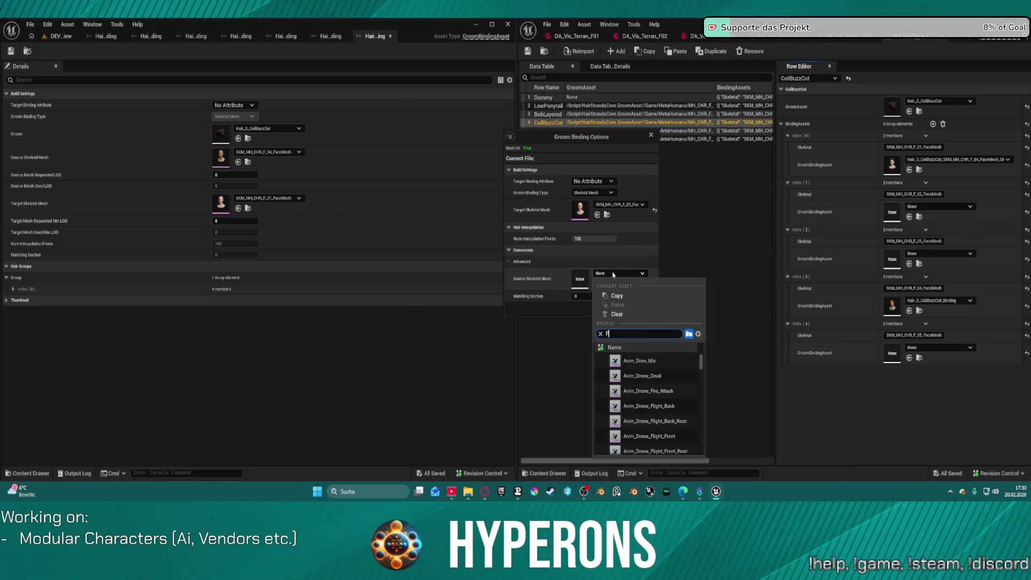
type("F_04")
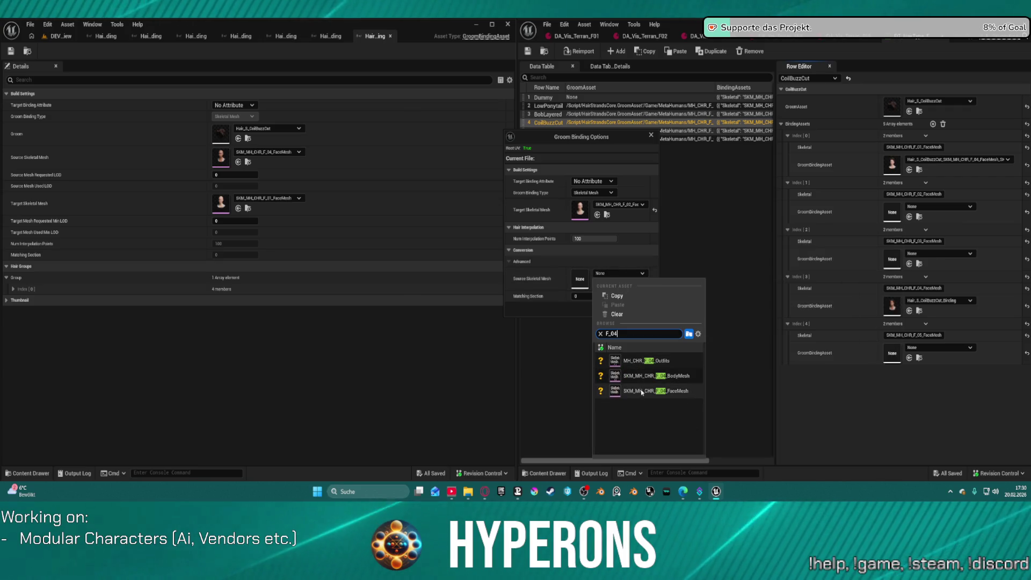
left_click(640, 391)
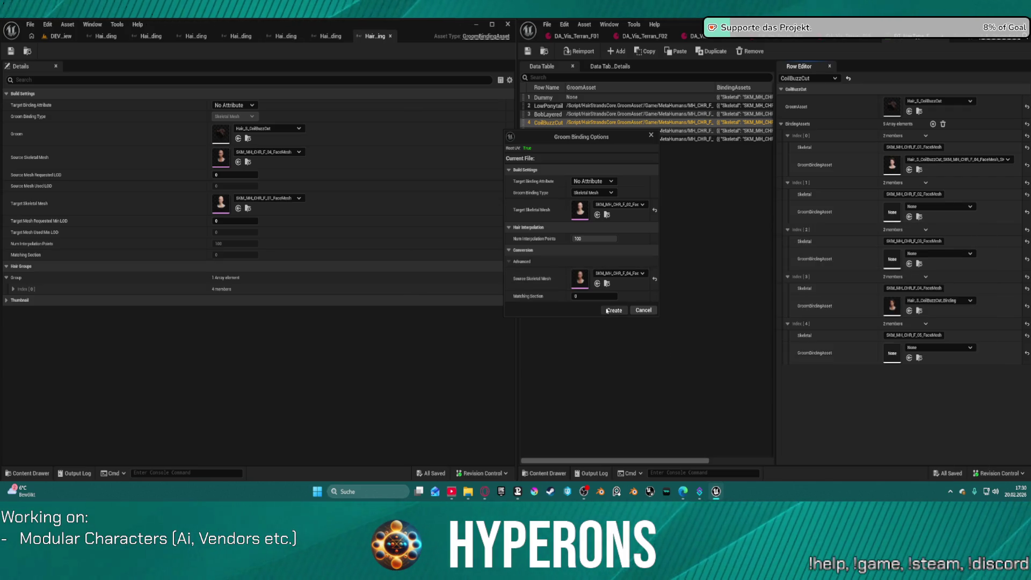
left_click(607, 310)
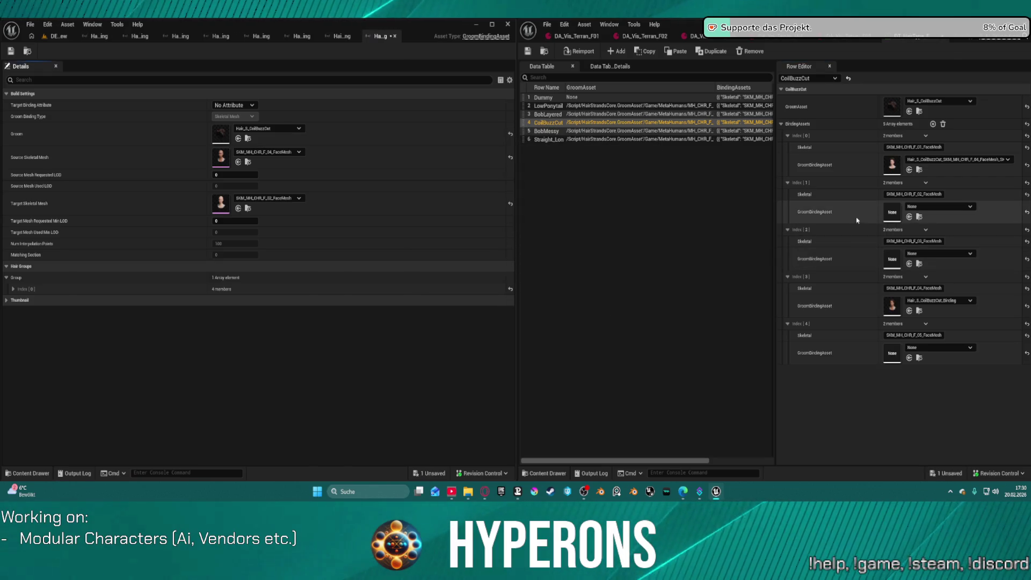
left_click(909, 216)
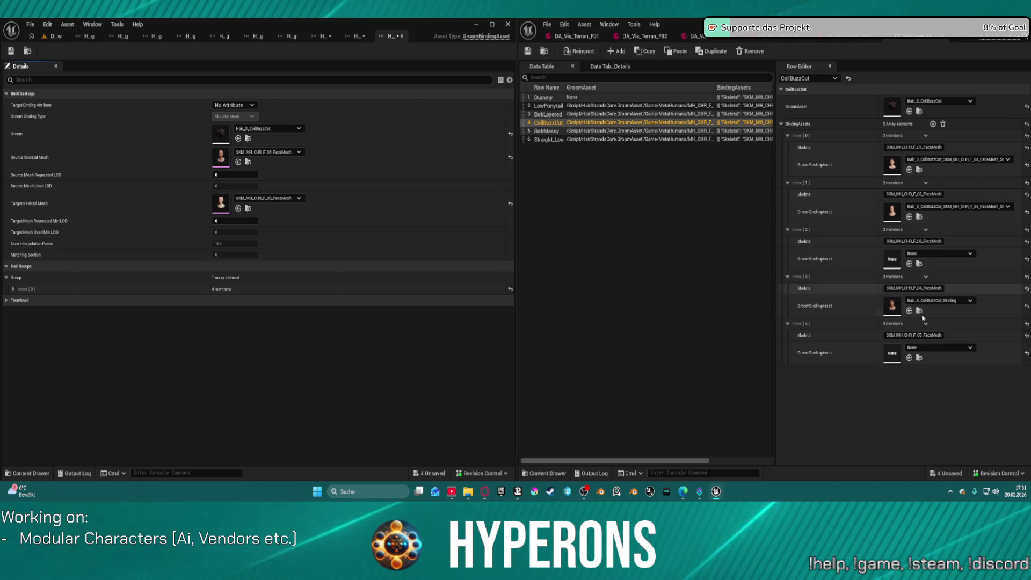
Step: Fill Index [4] and Index [2] with CoilBuzzCut bindings, then save all assets
key("ctrl+v")
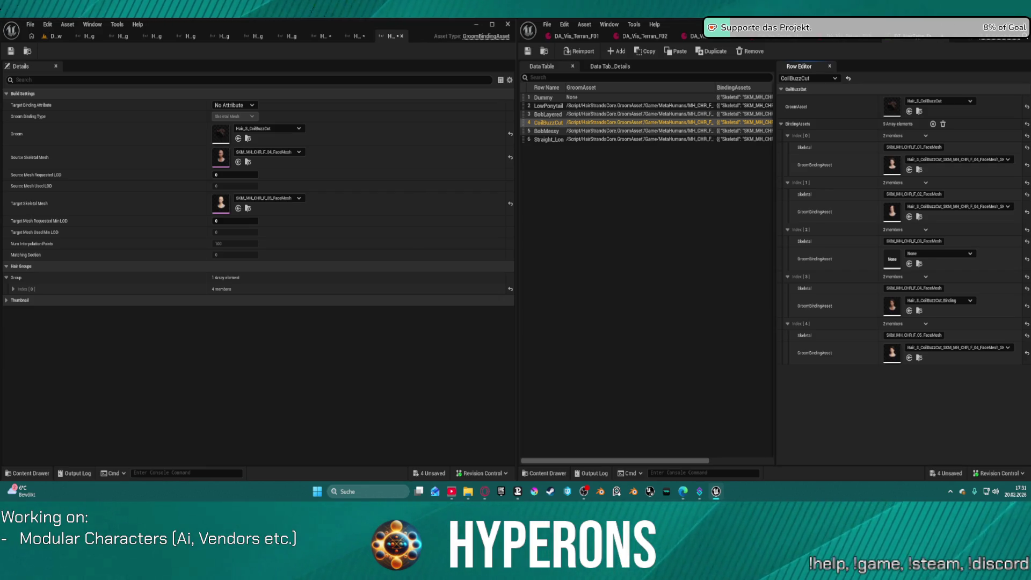
left_click(909, 265)
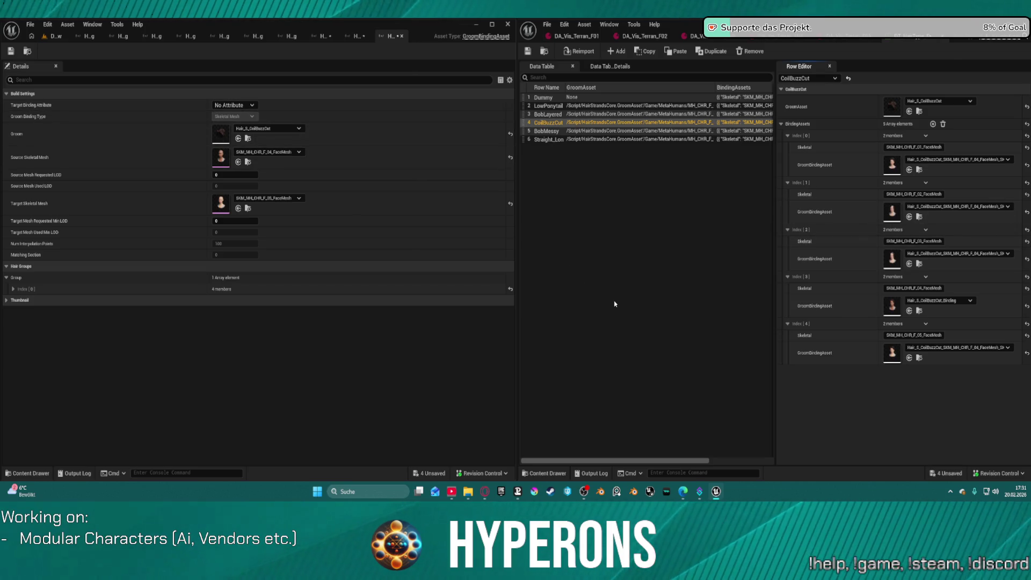
key("ctrl+shift+s")
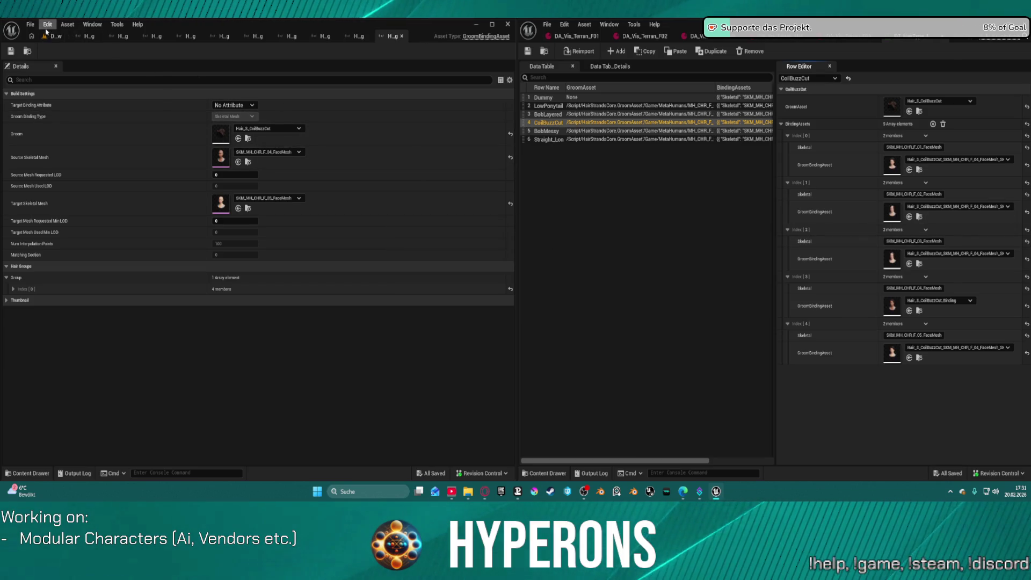
Step: Set DA_Vis_Terran_F01's Hair tag to CoilBuzzCut and run SetupCharacter to preview it
left_click(48, 25)
left_click(666, 277)
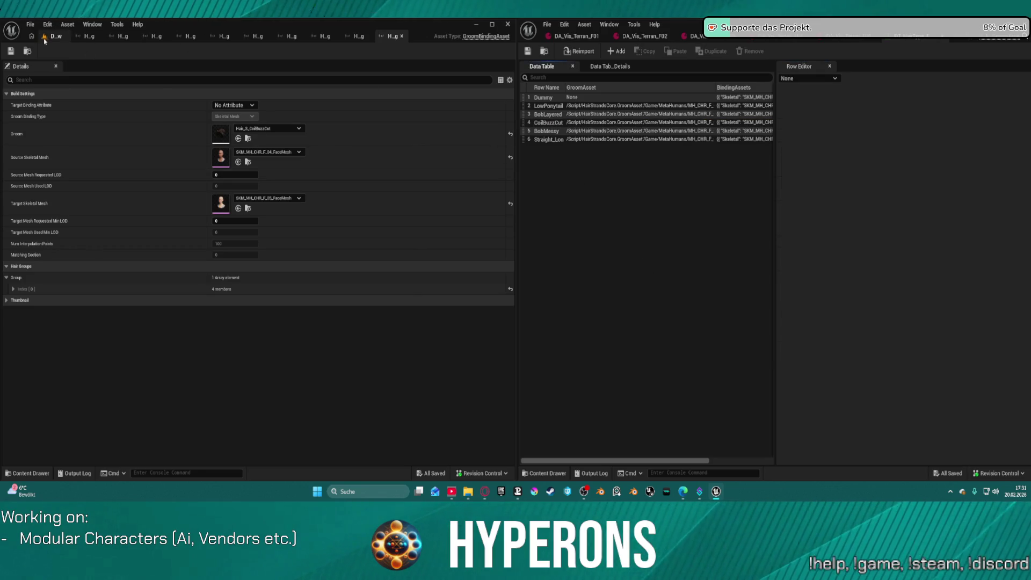
scroll(190, 272, "down", 10)
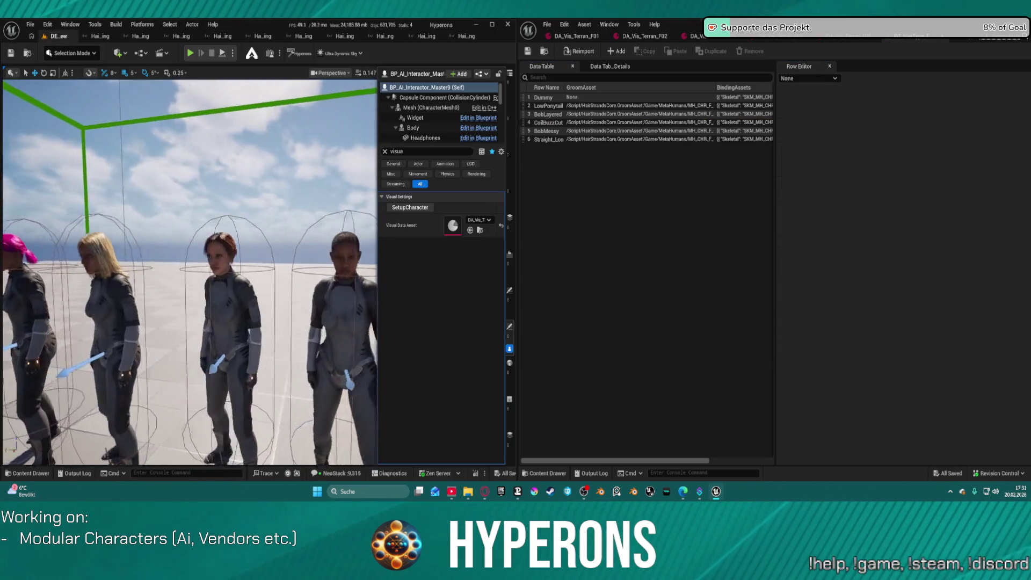
scroll(190, 272, "up", 10)
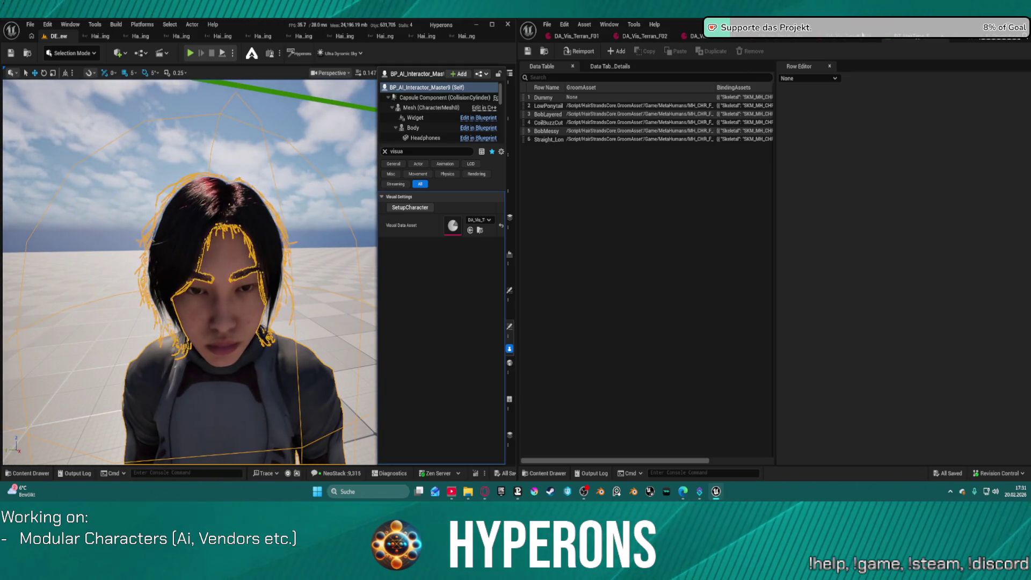
left_click(576, 36)
left_click(782, 267)
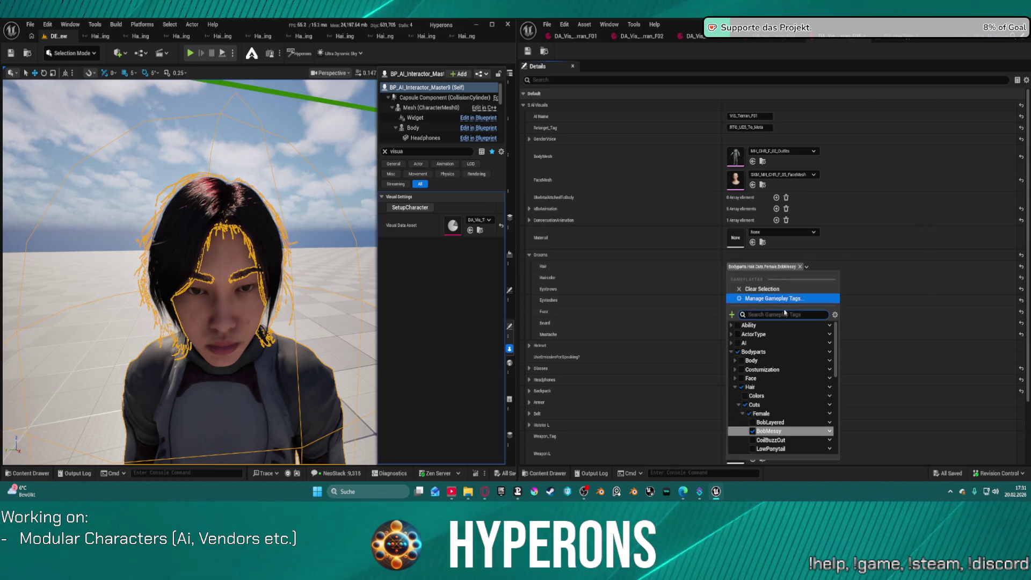
left_click(784, 441)
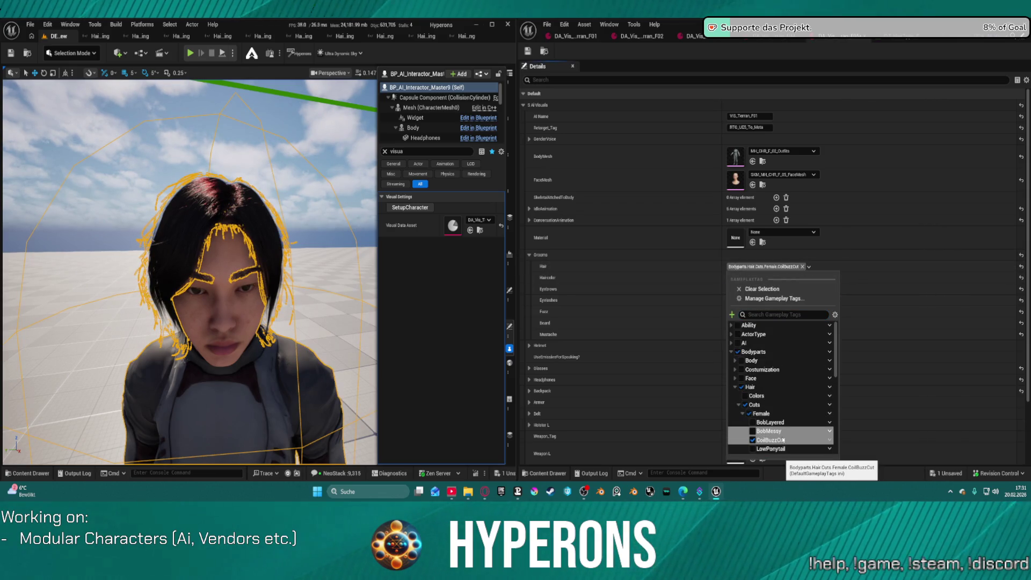
left_click(415, 209)
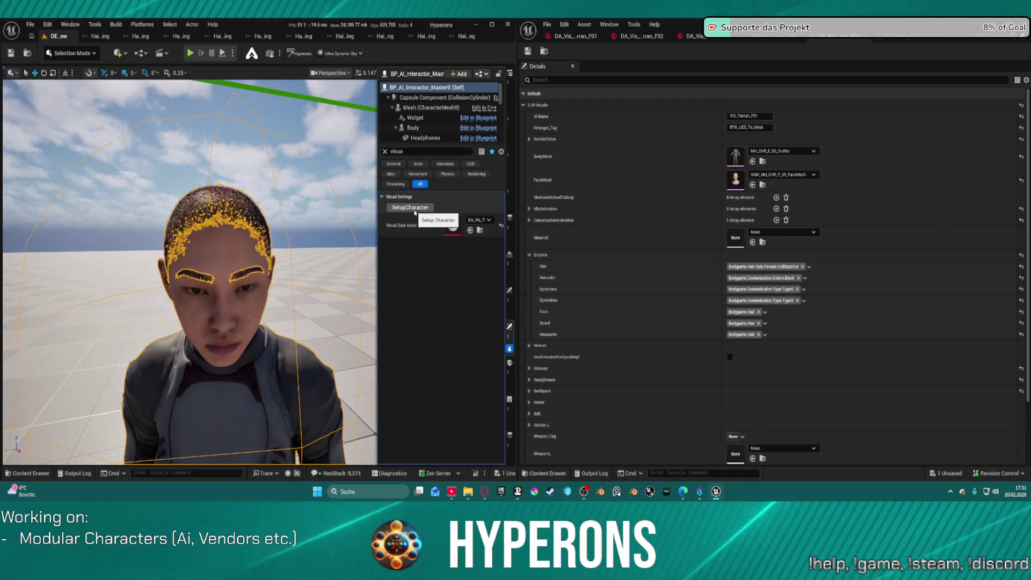
Step: Restore the Hair tag to BobMessy, rerun SetupCharacter, and pull the view back over the characters
left_click(789, 267)
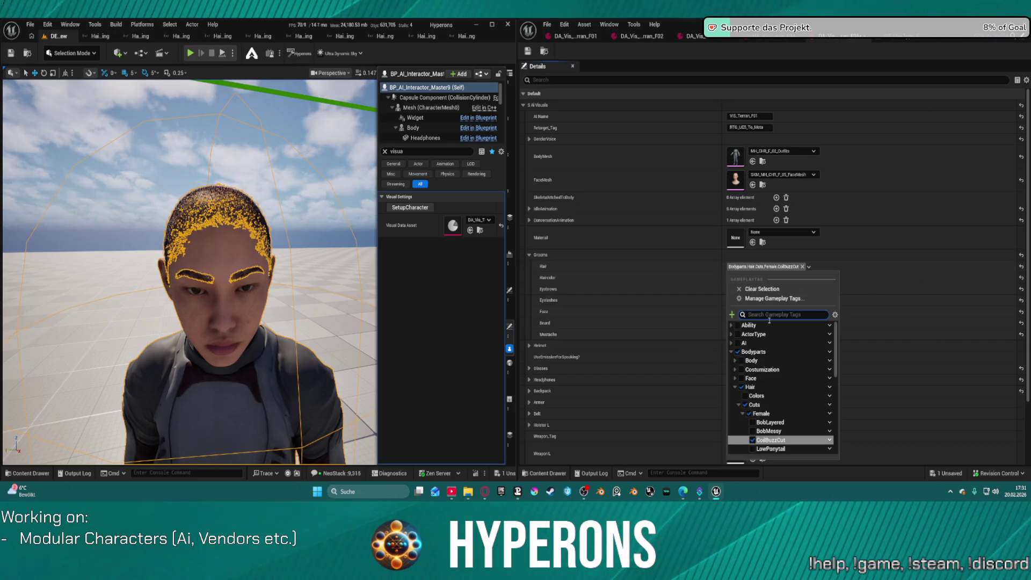
left_click(768, 431)
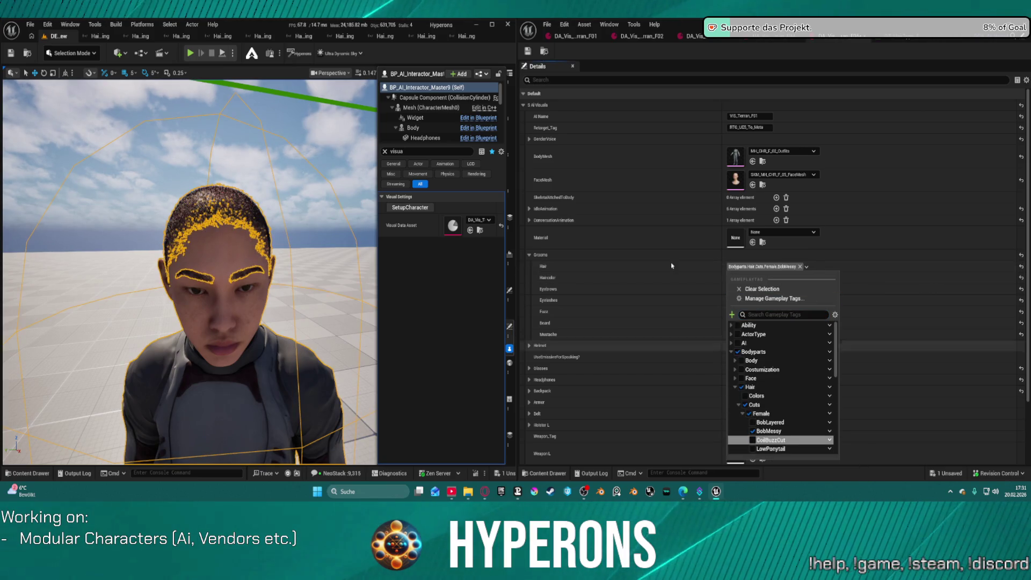
left_click(424, 207)
mouse_move(260, 248)
left_mouse_down()
mouse_move(260, 322)
mouse_move(225, 333)
mouse_move(276, 226)
mouse_move(274, 257)
left_mouse_up()
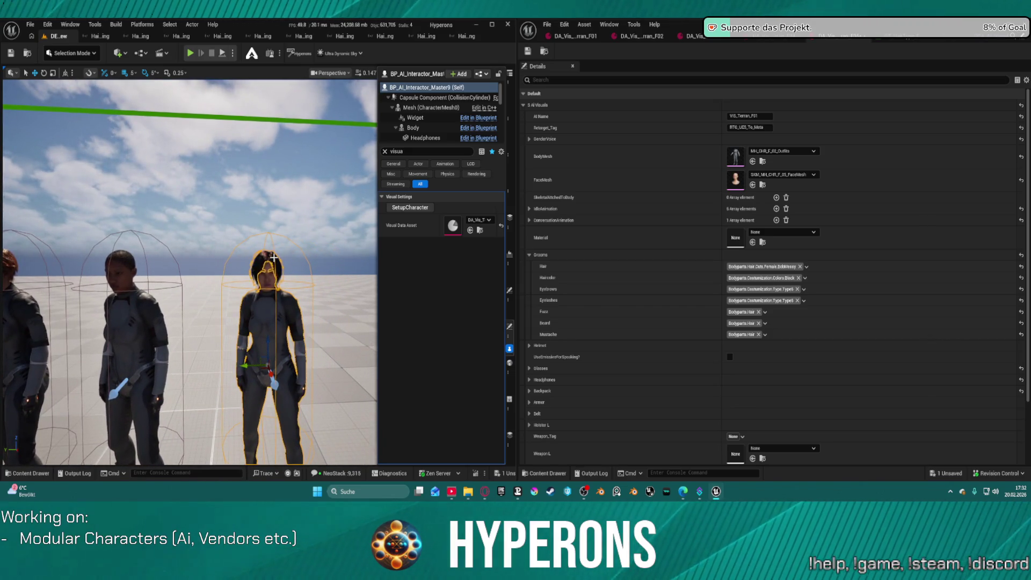
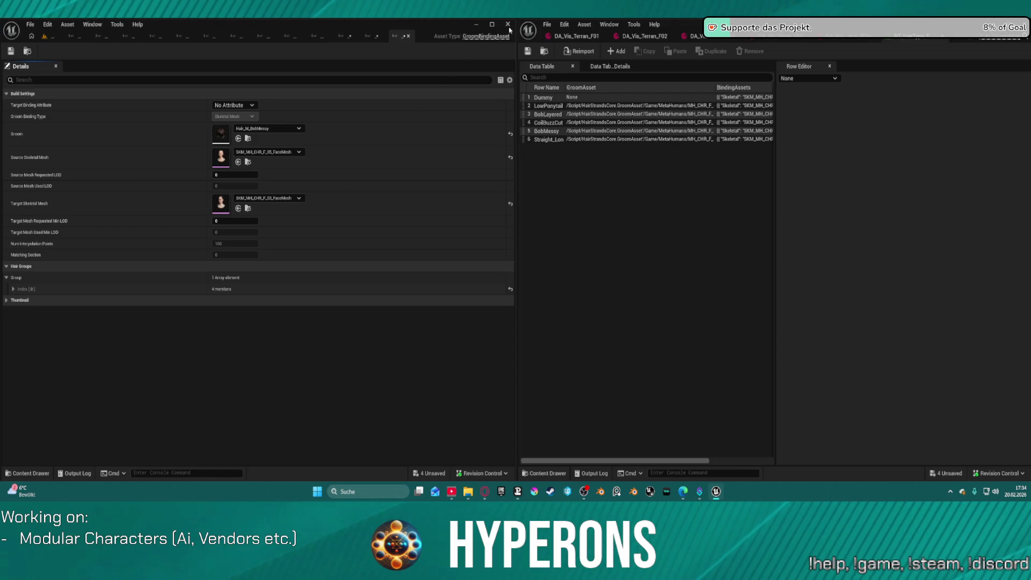
Step: Fill BobMessy's GroomBindingAsset indices 0–3 with face-mesh bindings, then view the DEV_CharacterPreview level
left_click(555, 131)
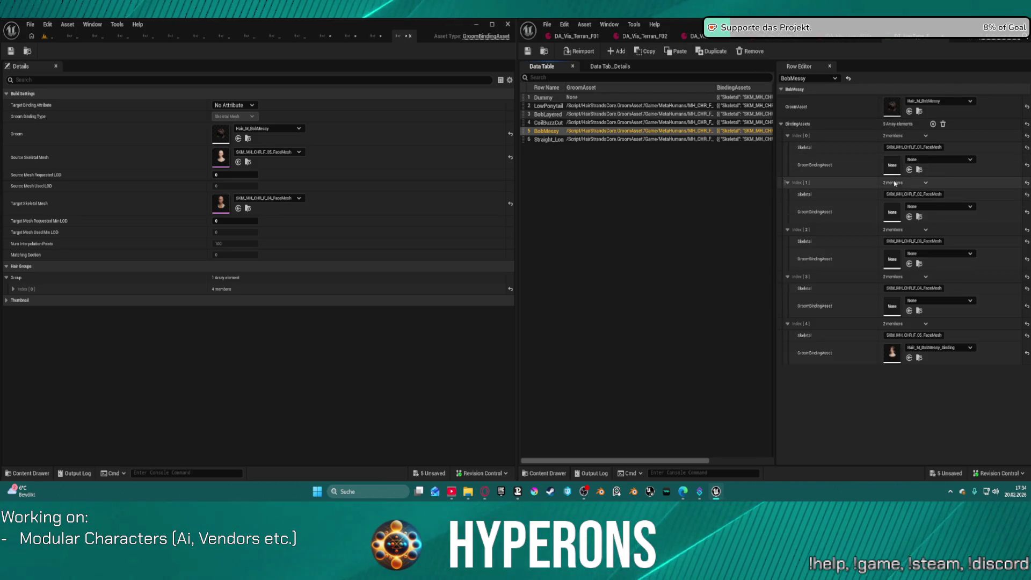
left_click(908, 169)
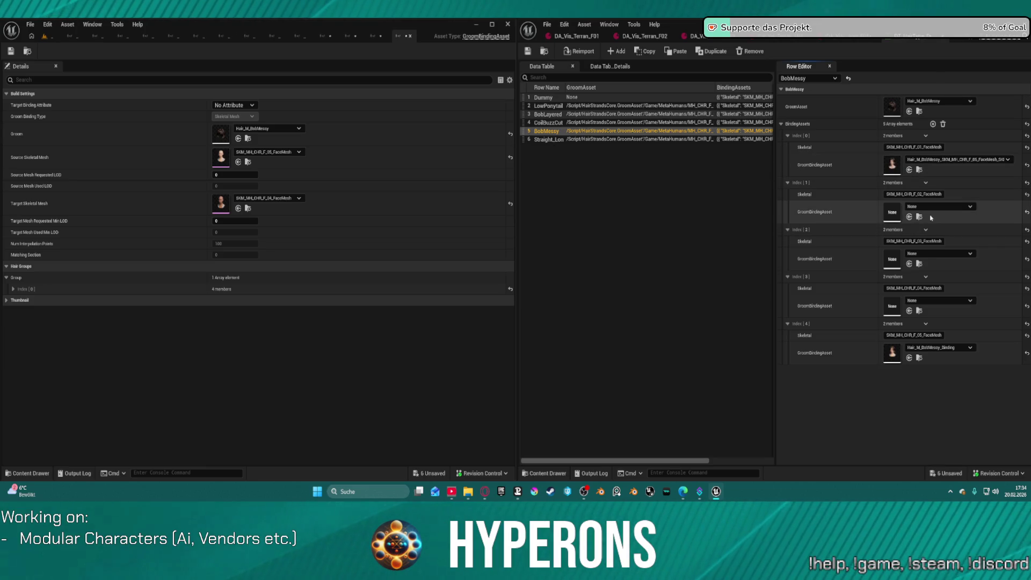
left_click(910, 217)
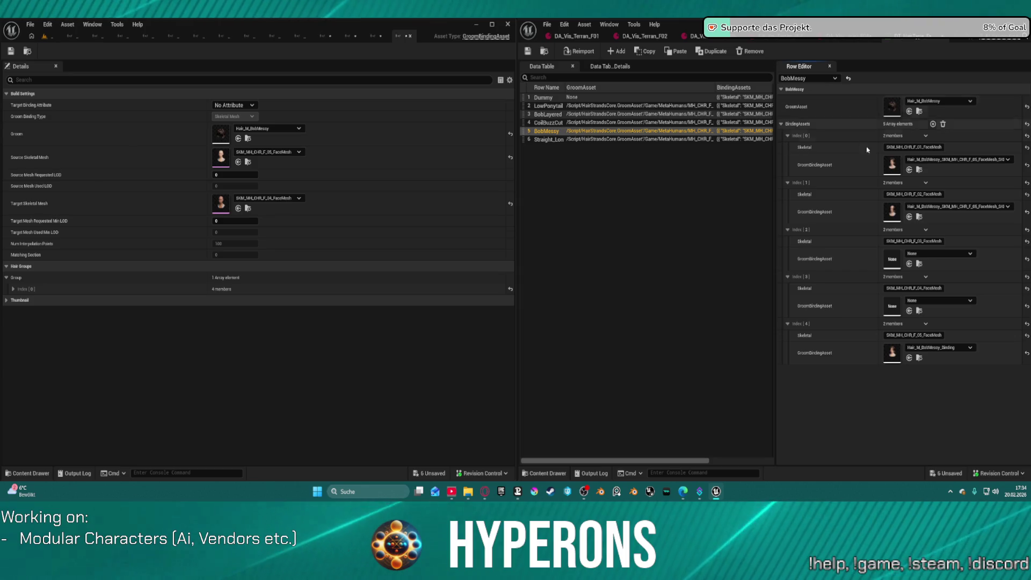
left_click(909, 263)
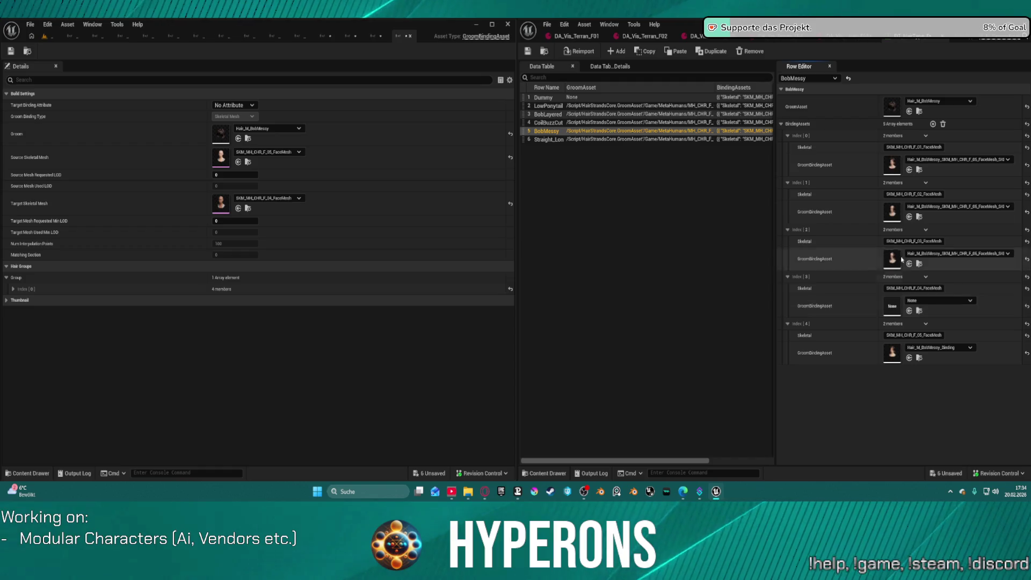
left_click(909, 310)
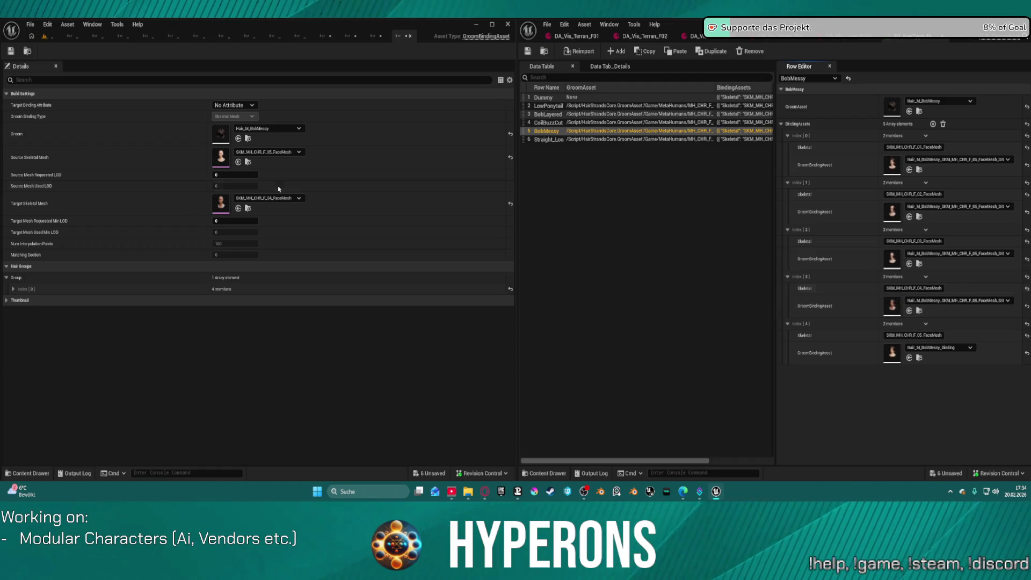
left_click(43, 37)
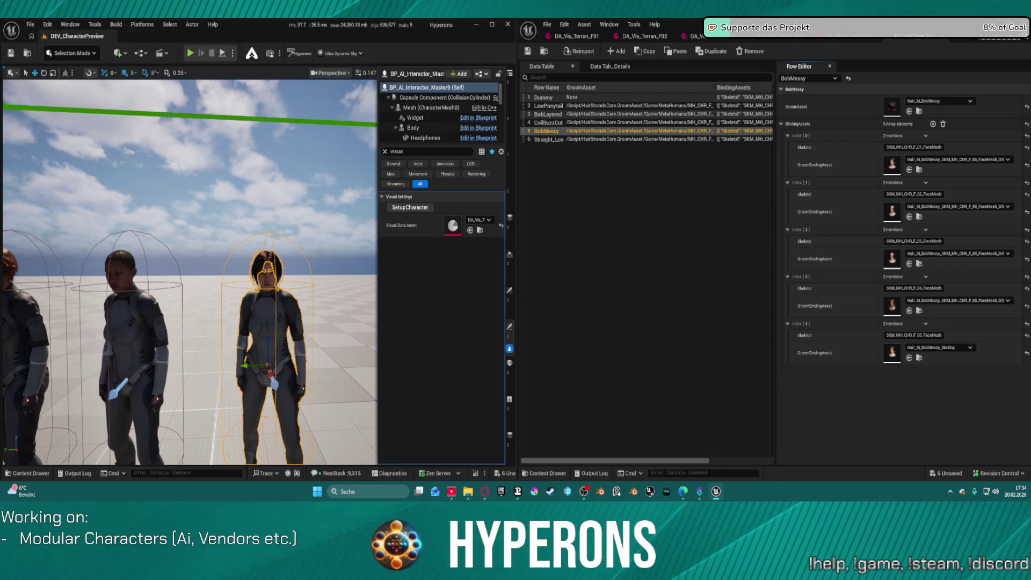
mouse_move(270, 266)
left_mouse_down()
mouse_move(223, 315)
mouse_move(186, 330)
mouse_move(186, 298)
left_mouse_up()
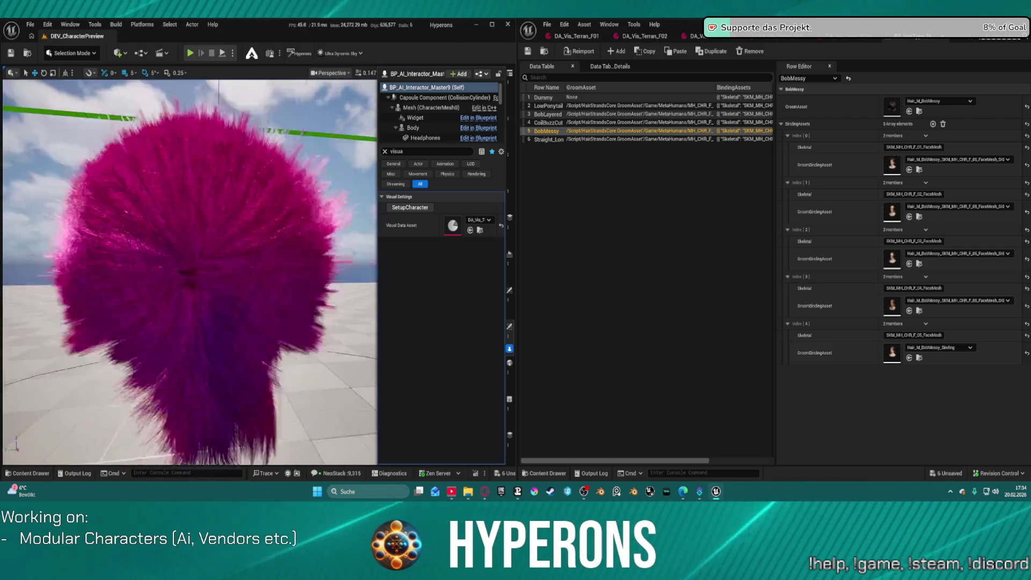
Step: Keep the pink-haired character's hair tag on BobMessy and rebuild her with SetupCharacter
scroll(190, 272, "down", 5)
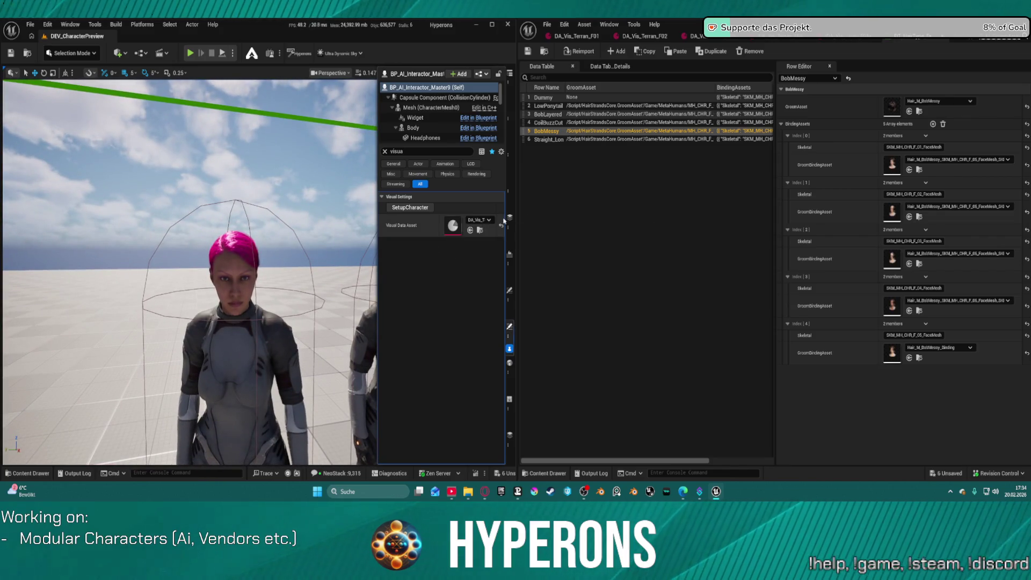
double_click(458, 225)
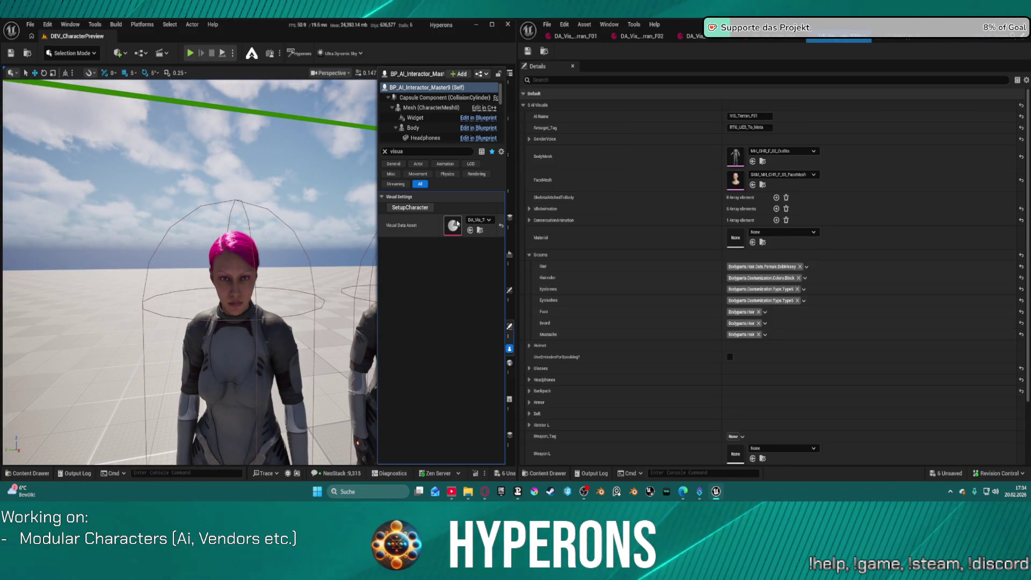
left_click(766, 267)
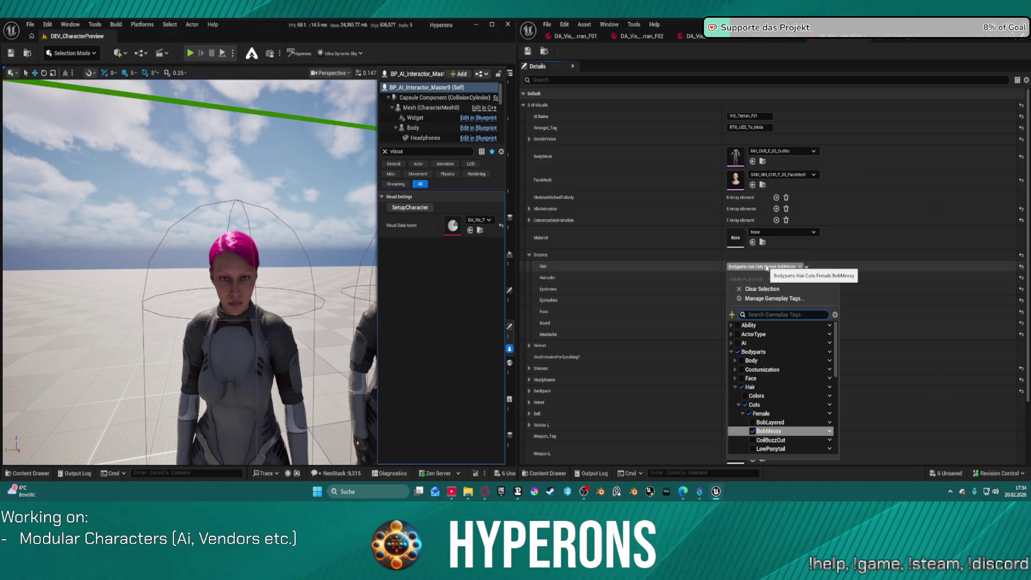
left_click(770, 449)
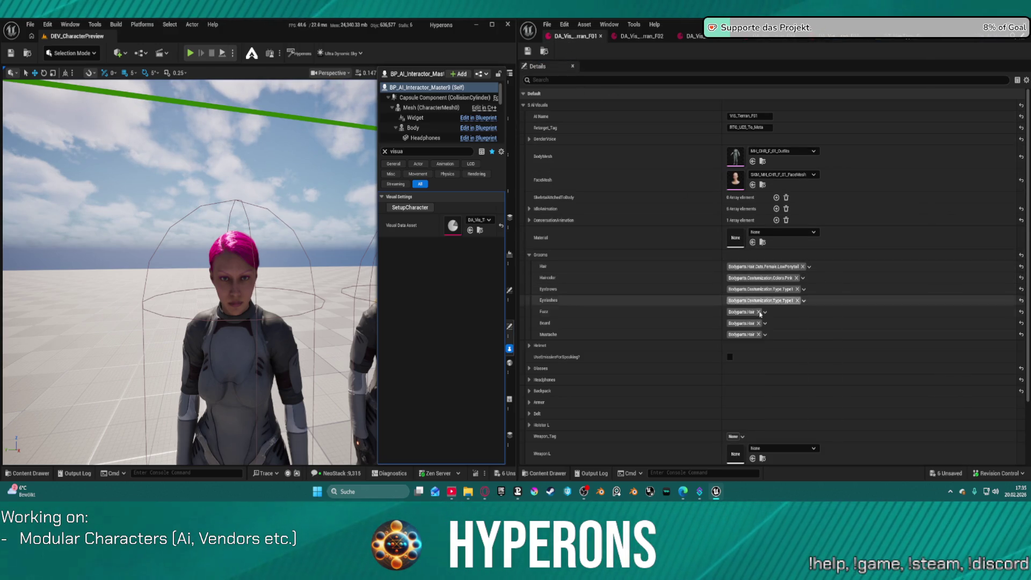
left_click(773, 266)
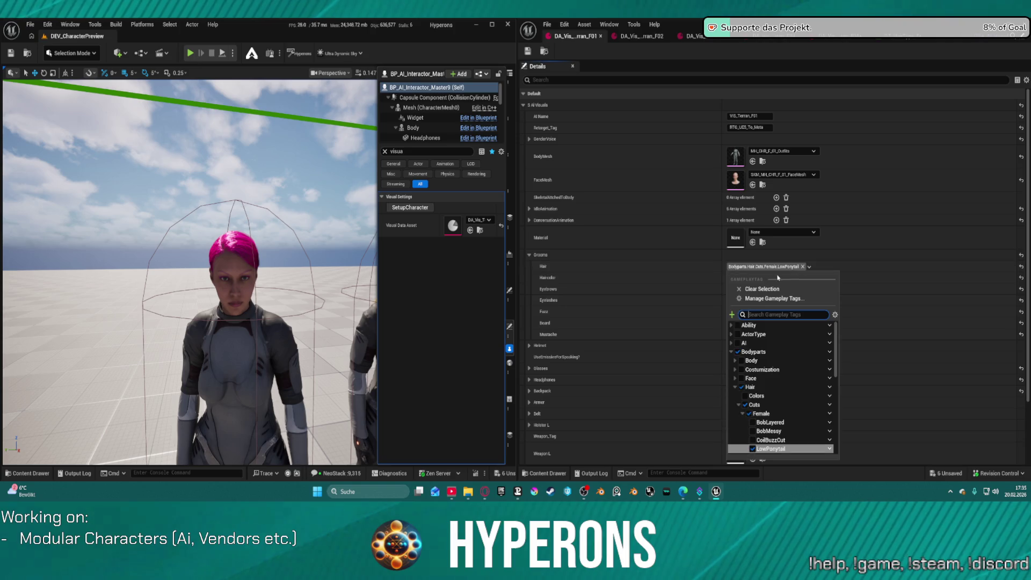
left_click(788, 432)
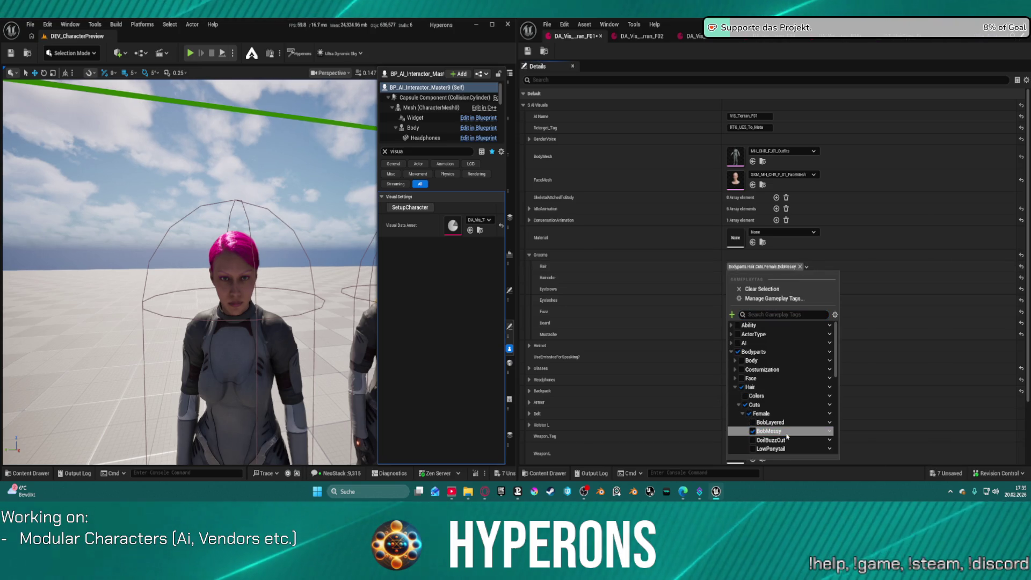
left_click(419, 210)
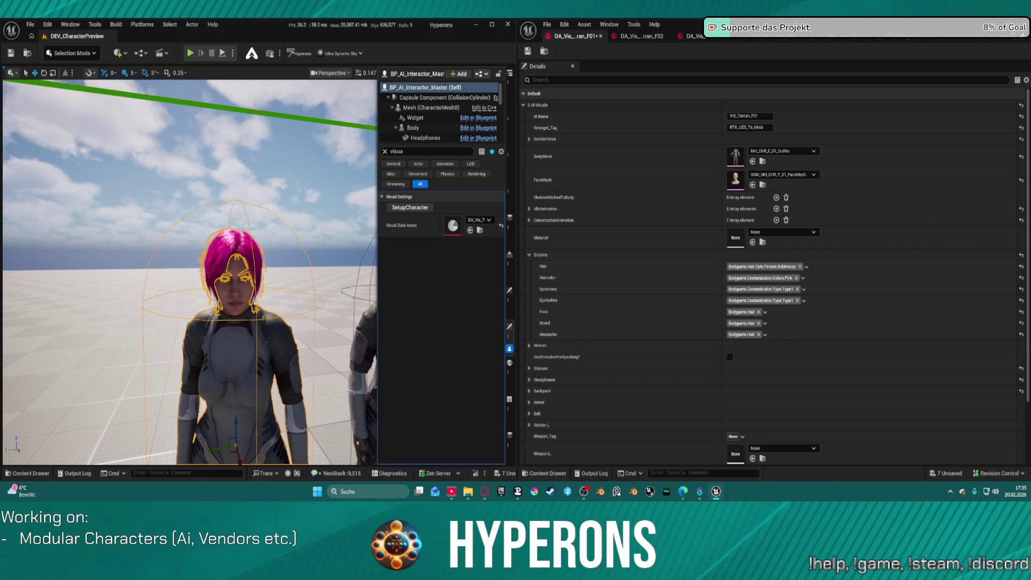
left_click(188, 118)
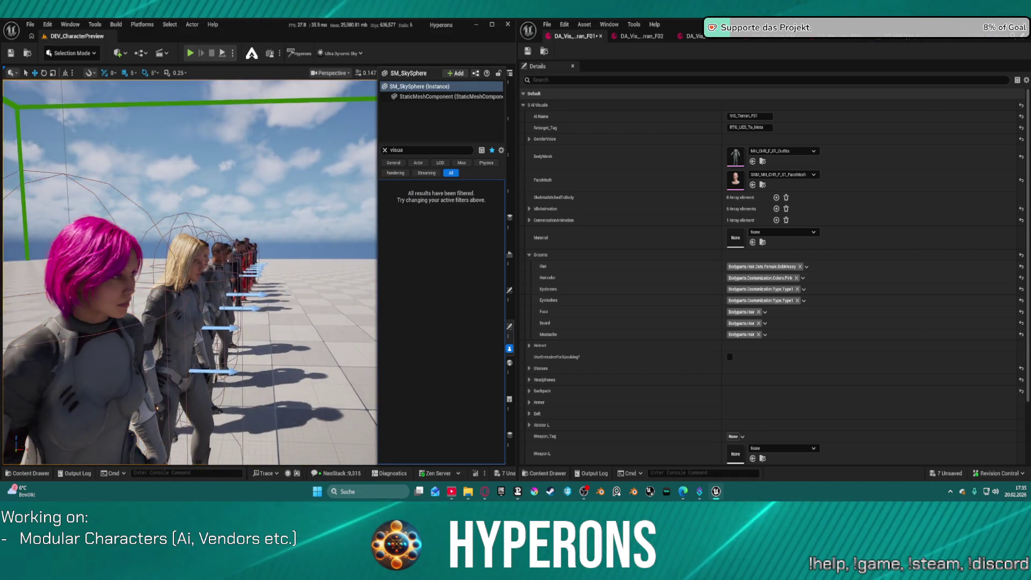
Step: Set the blonde character's F02 data asset hair tag to BobMessy and rebuild her
scroll(190, 272, "down", 5)
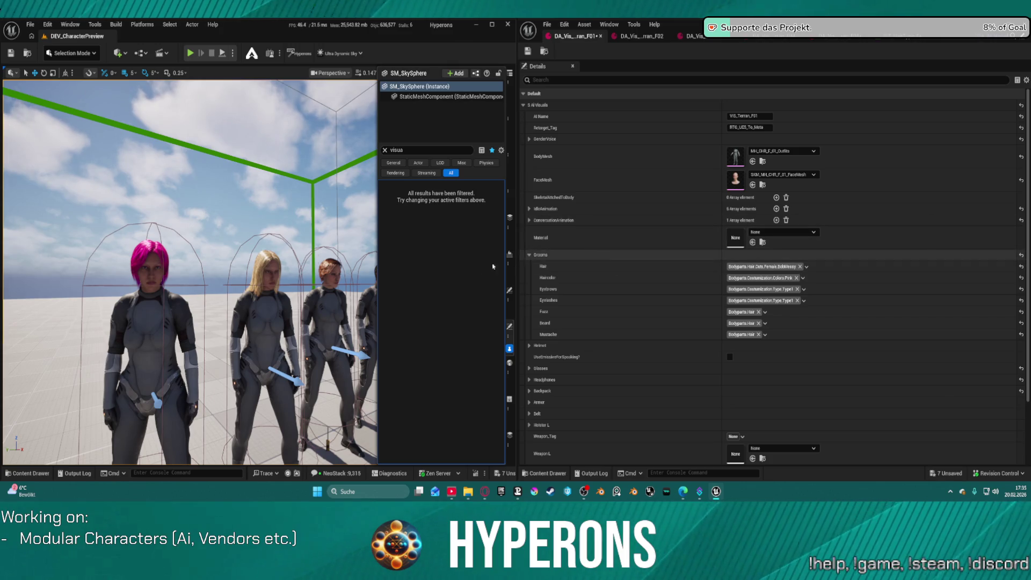
left_click(266, 301)
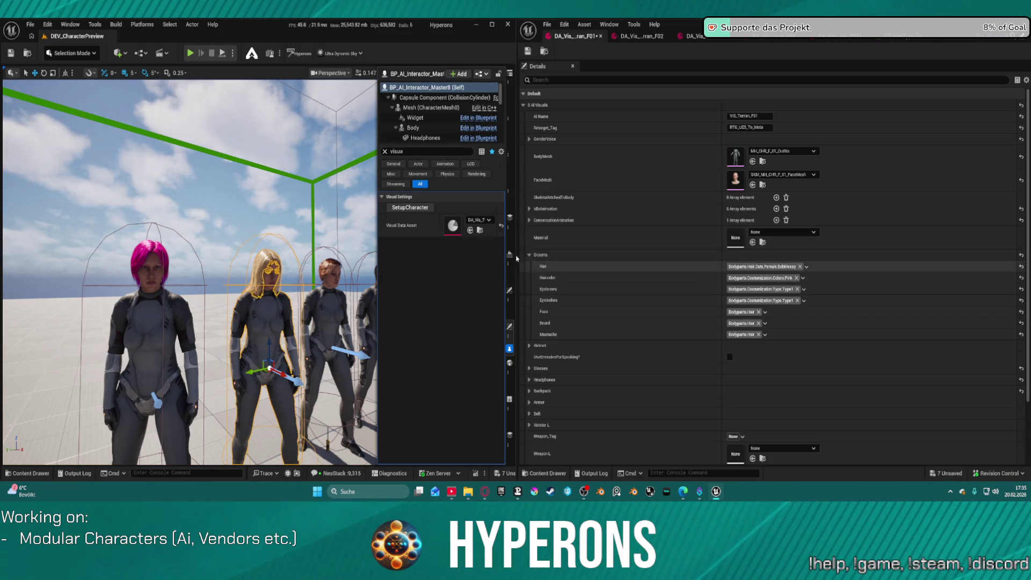
double_click(453, 226)
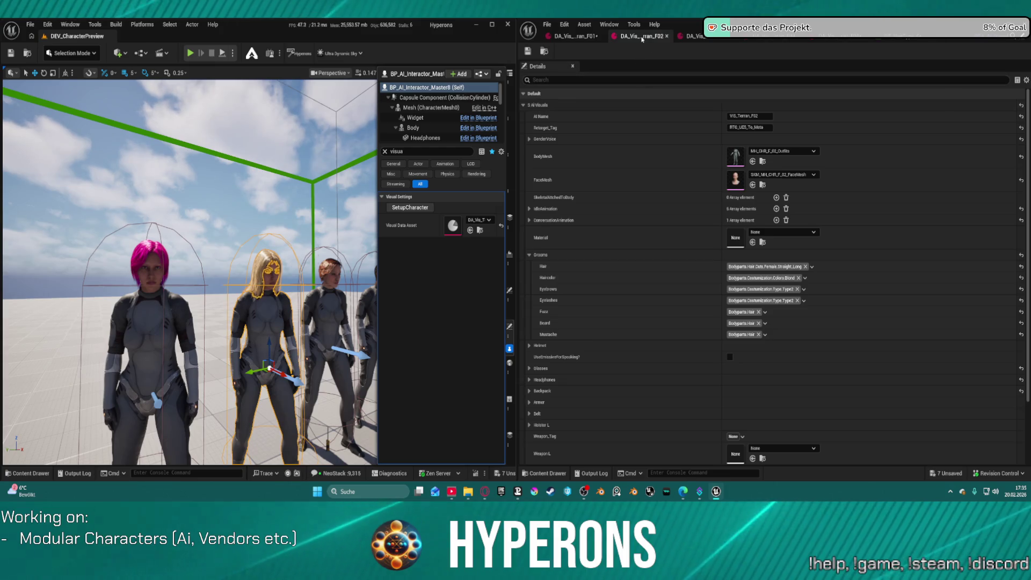
left_click(812, 267)
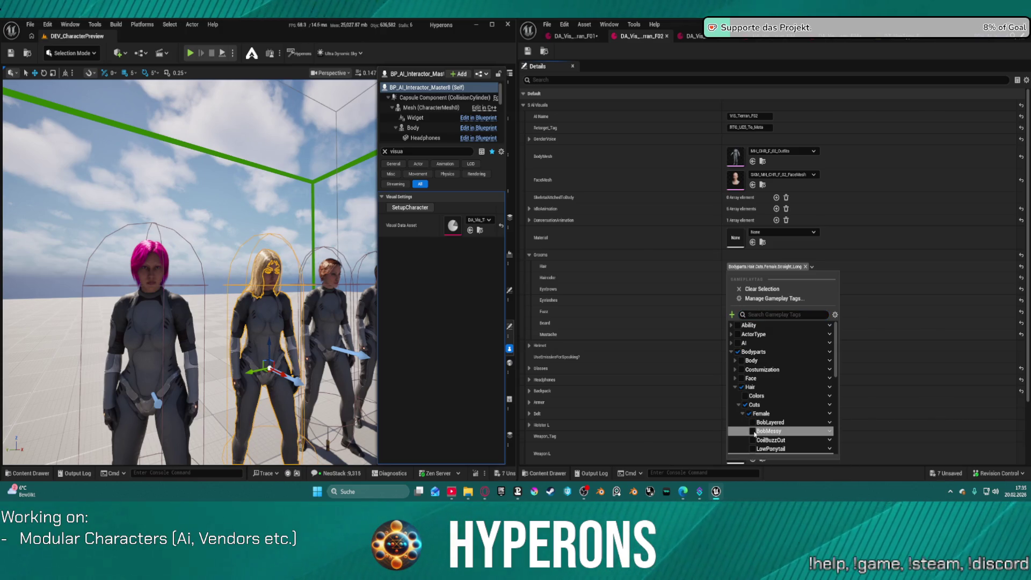
left_click(752, 431)
left_click(409, 208)
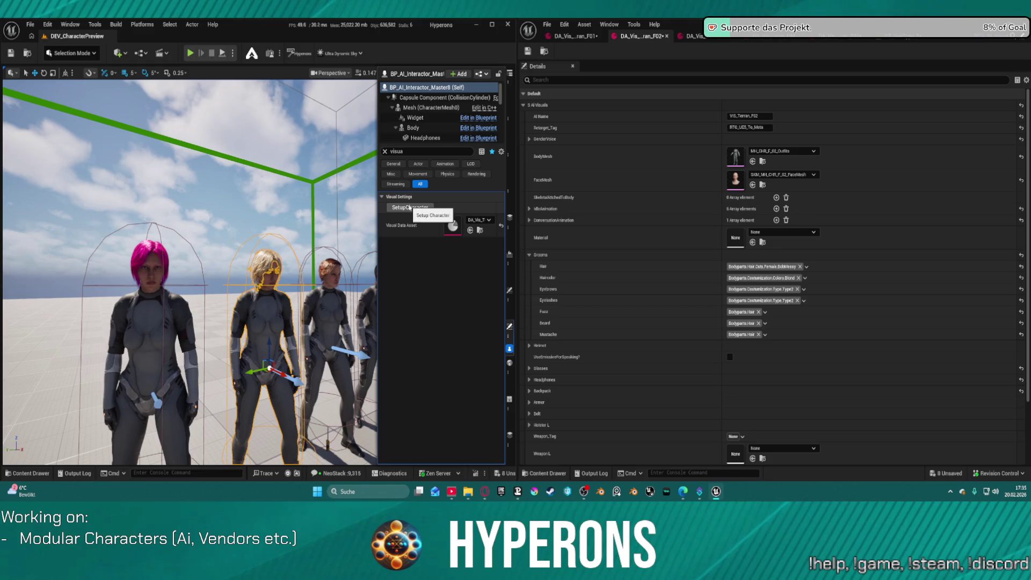
left_click(188, 161)
mouse_move(187, 161)
left_mouse_down()
mouse_move(156, 247)
mouse_move(126, 267)
left_mouse_up()
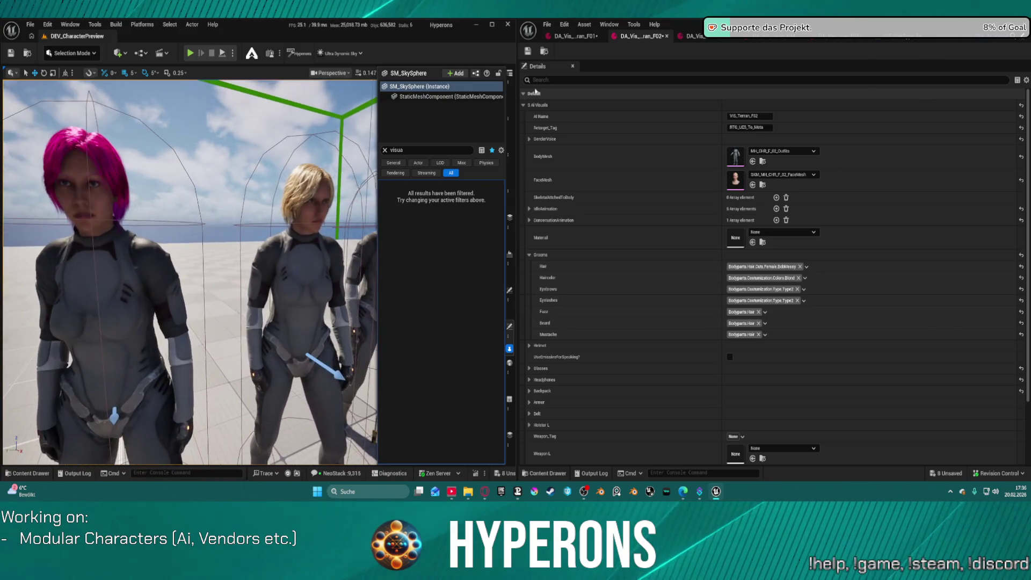
Step: Change the DA_Vis_Terran_F01 hair tag from BobMessy to LowPonytail and save the asset
left_click(574, 36)
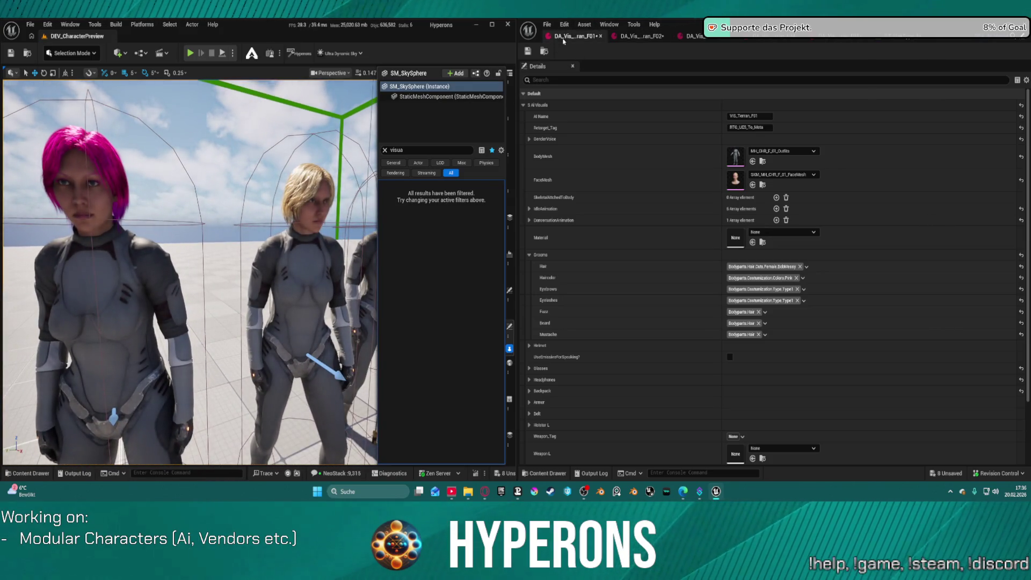
left_click(782, 267)
scroll(778, 424, "down", 2)
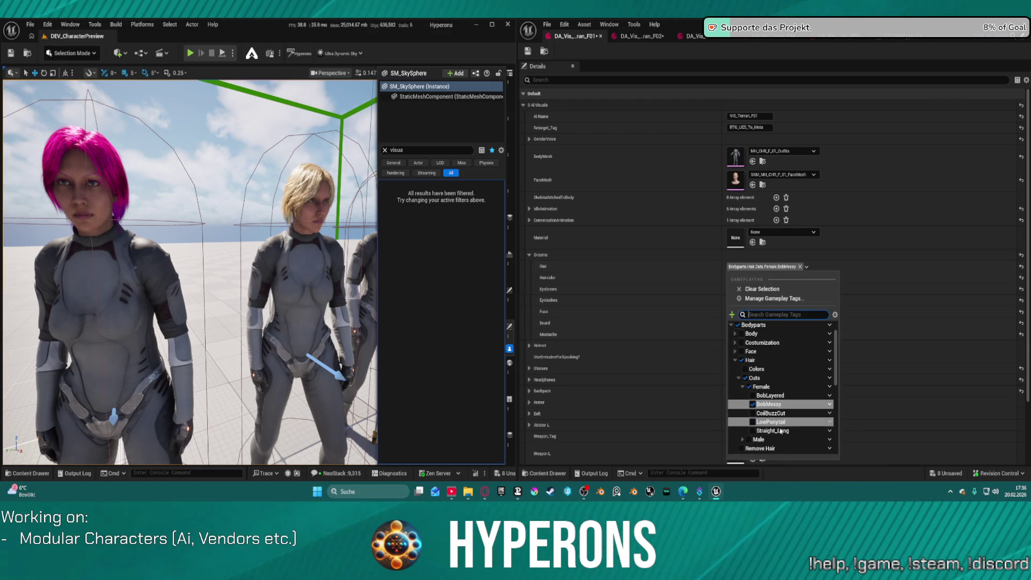
left_click(771, 421)
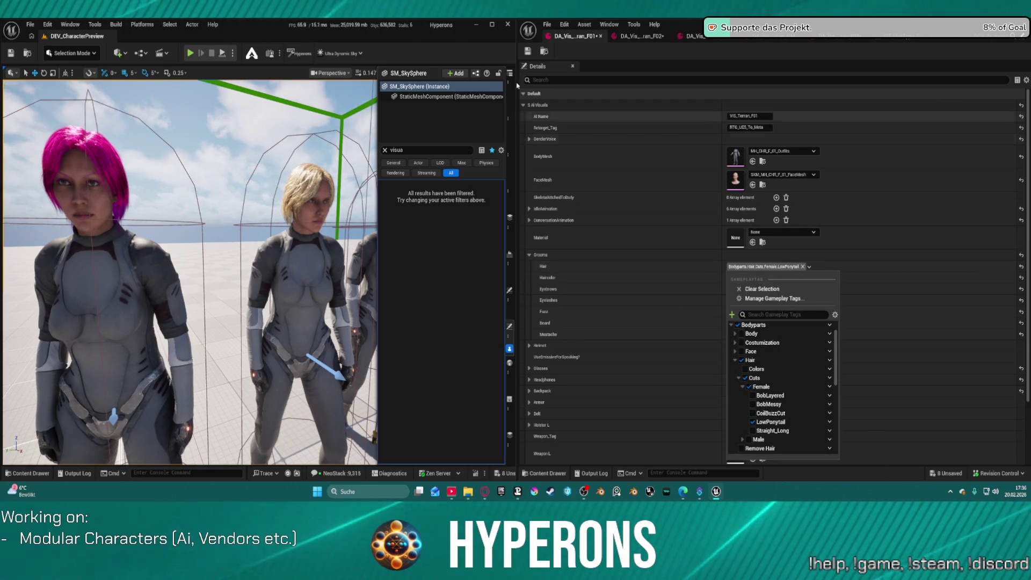
left_click(558, 66)
key("ctrl+s")
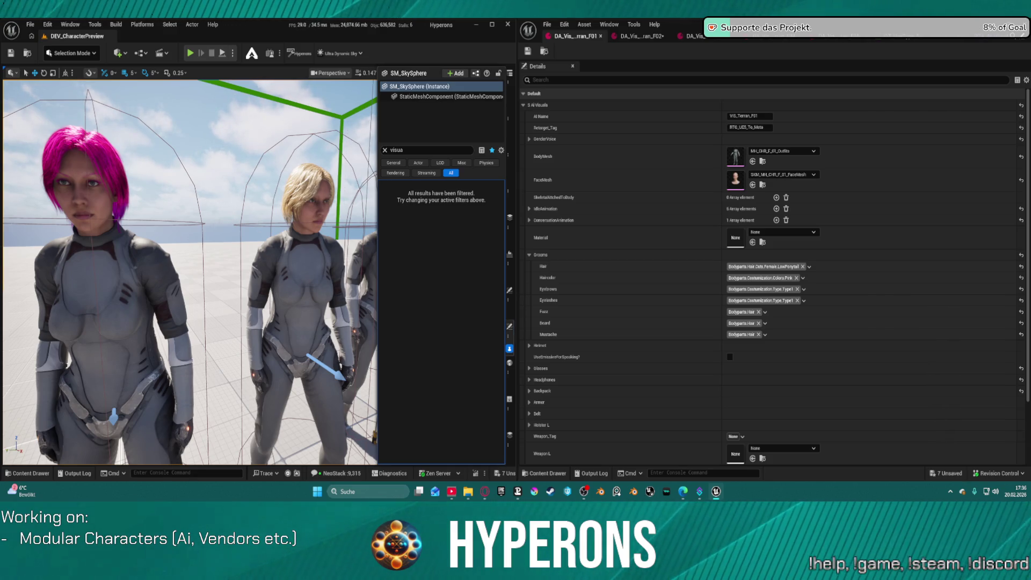
Step: Rebuild the pink-haired character, then give the blonde character Straight_Long hair and rebuild her
left_click(157, 261)
left_click(410, 207)
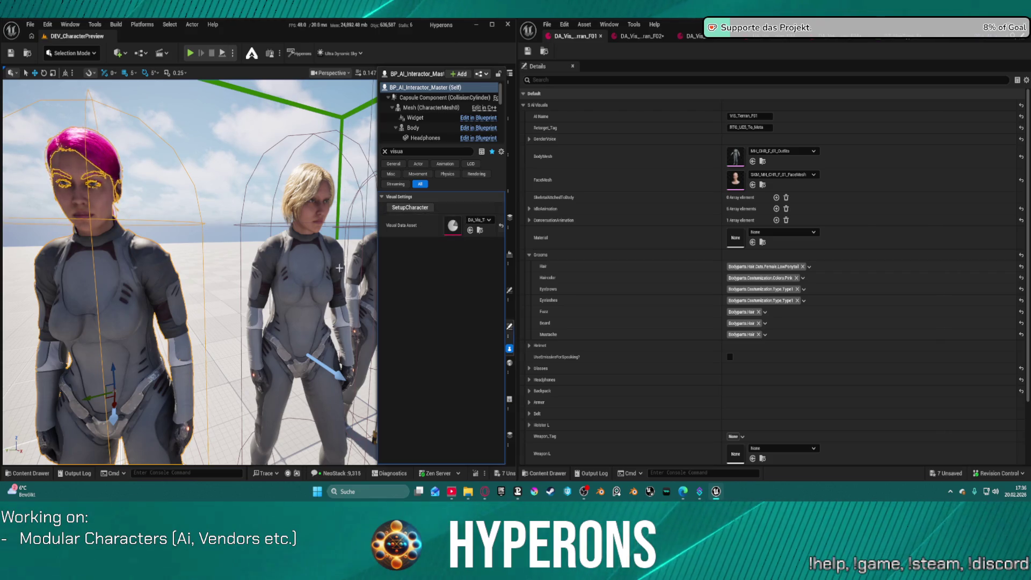
left_click(309, 201)
left_click(772, 268)
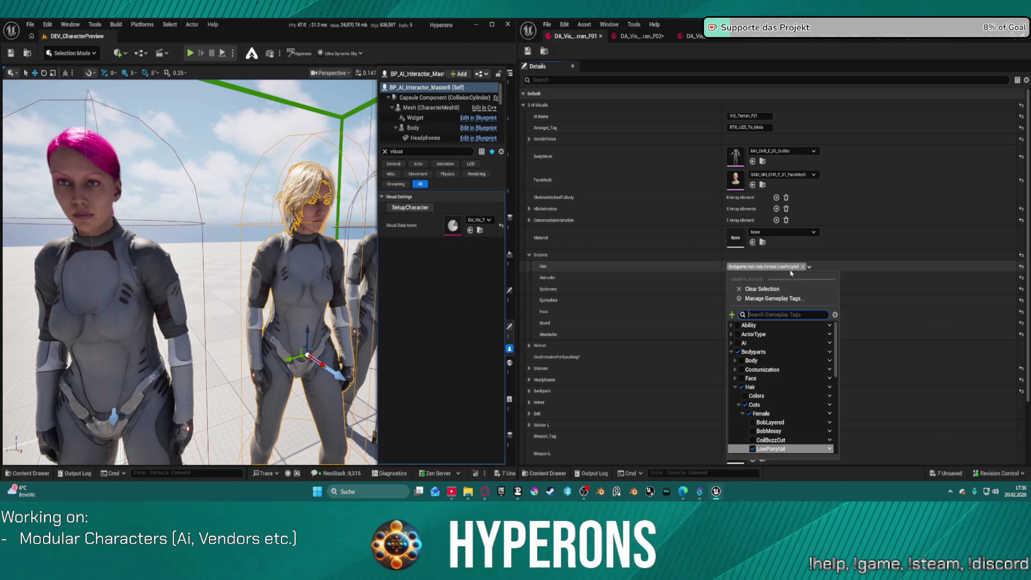
scroll(784, 438, "down", 2)
left_click(782, 432)
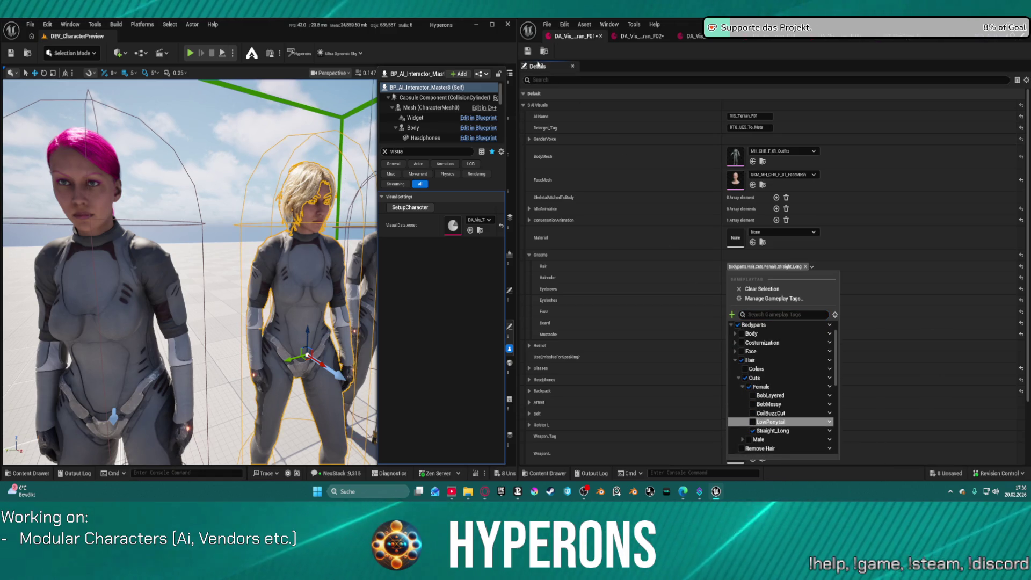
left_click(414, 208)
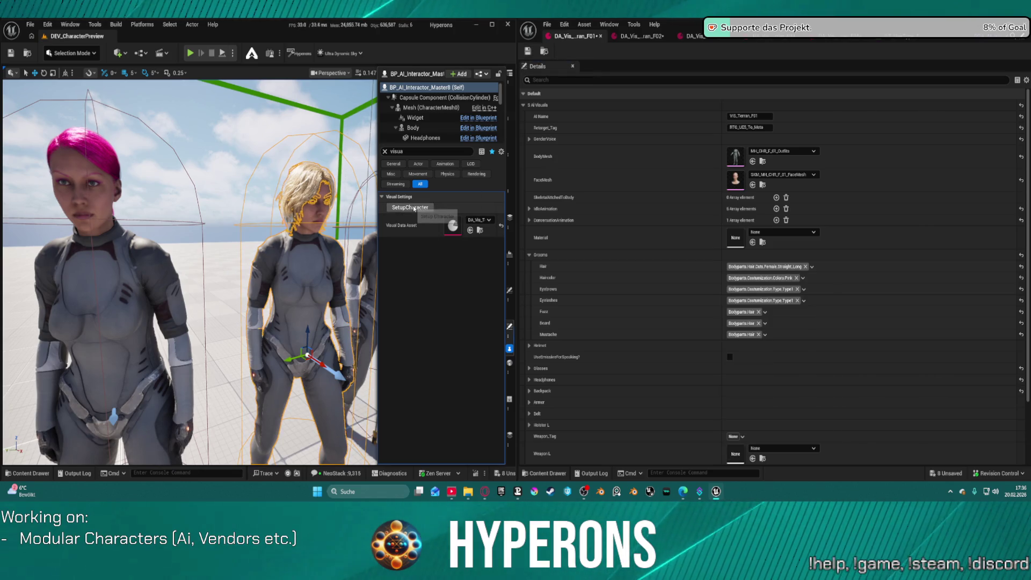
Step: Set the second female data asset's hair to Straight_Long, rebuild her, and save all assets
left_click(640, 36)
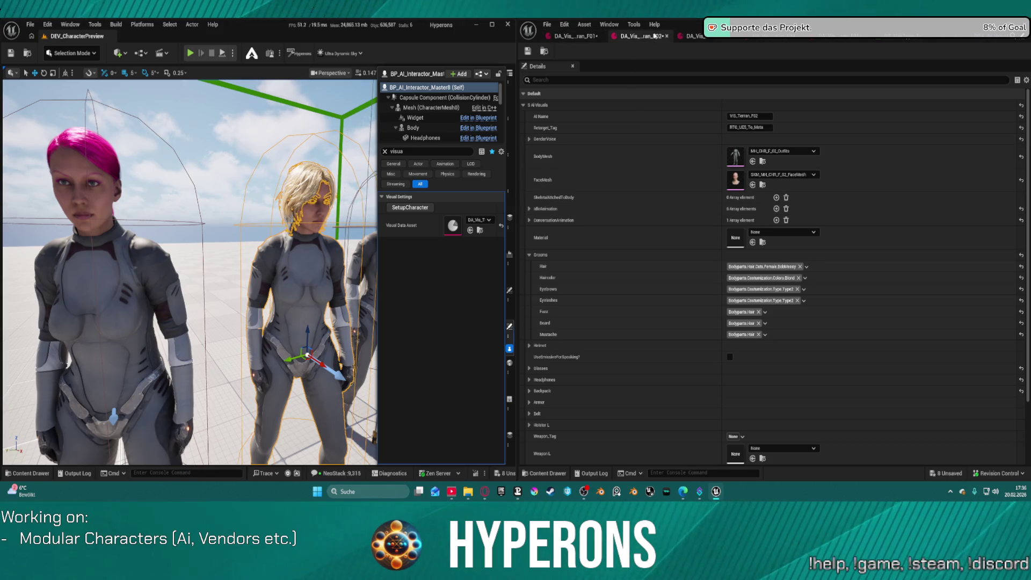
left_click(807, 267)
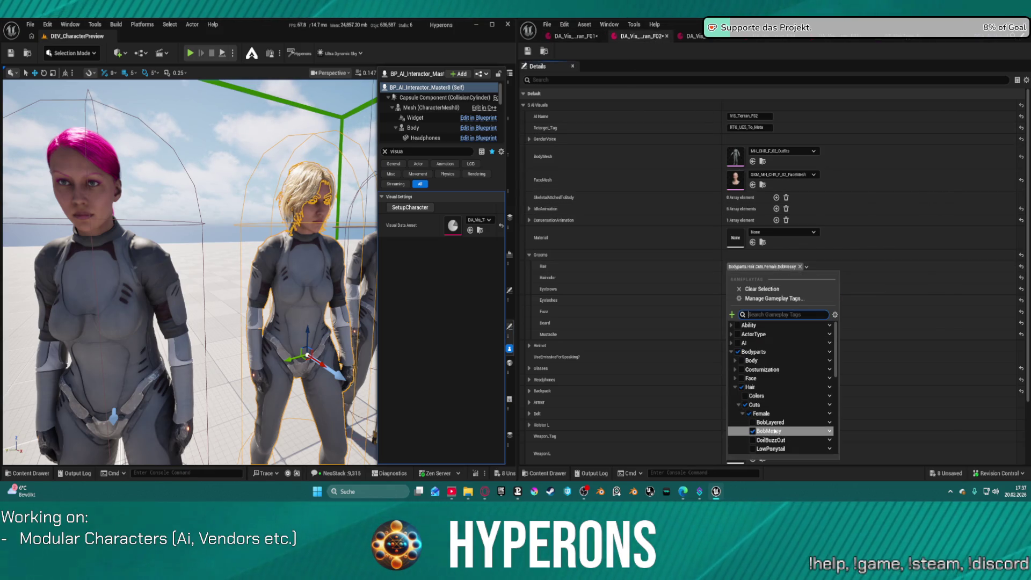
scroll(782, 427, "down", 3)
left_click(752, 418)
left_click(409, 208)
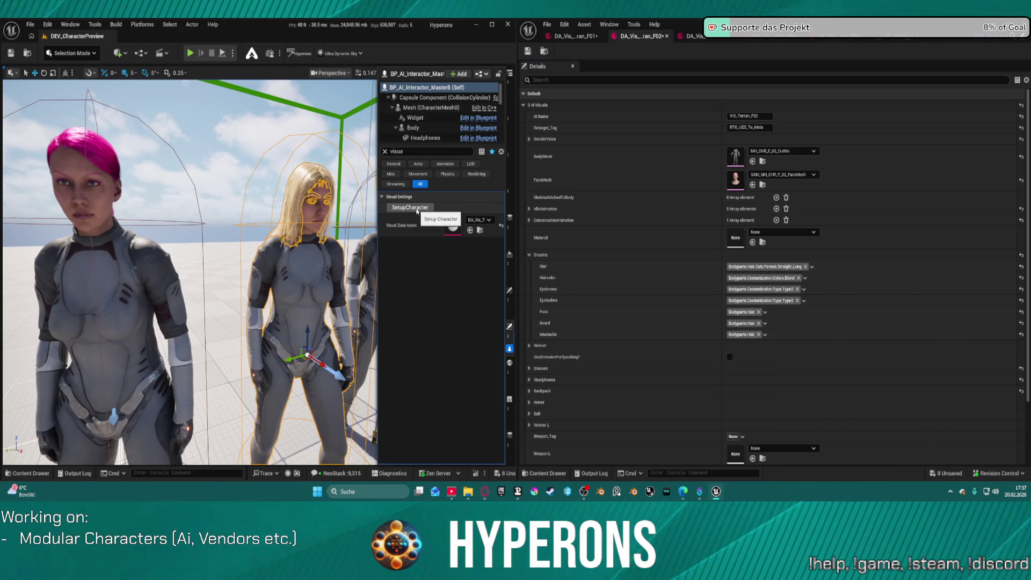
left_click(161, 118)
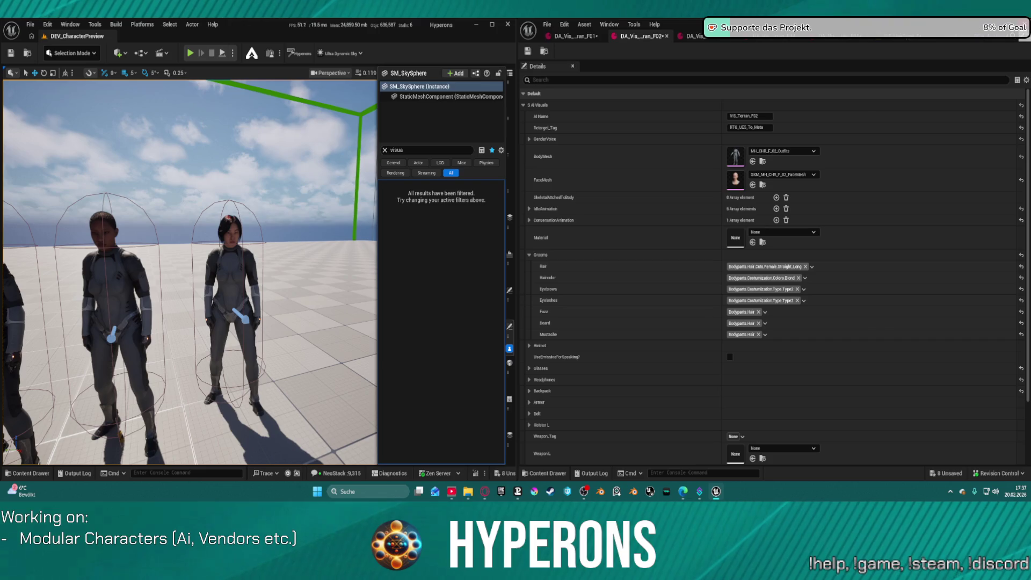
left_click(911, 38)
key("ctrl+shift+s")
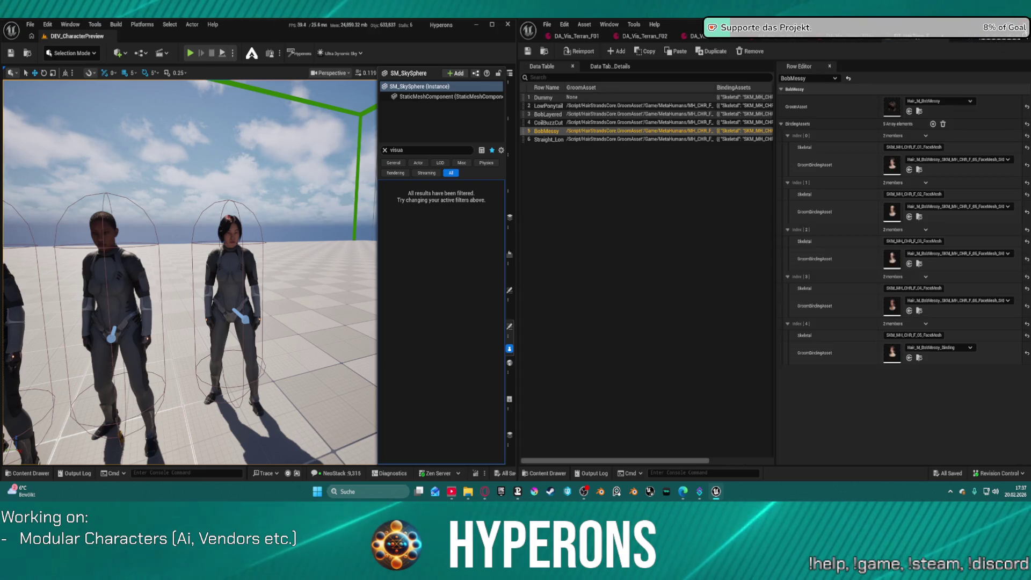
left_click(1022, 24)
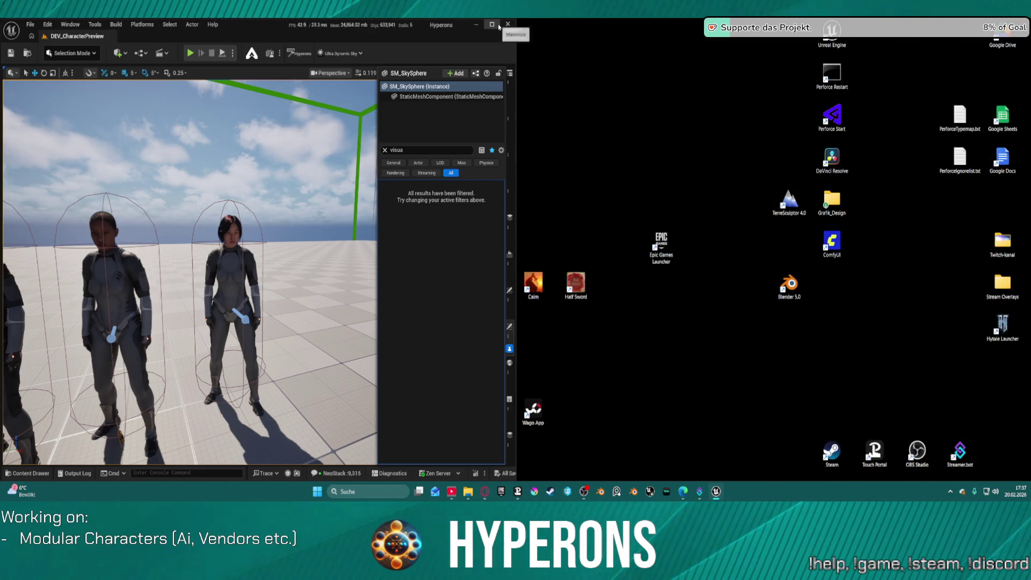
Step: Maximize the editor, fly around the hangar to the Logistics wall and stairs, and start Play
left_click(499, 25)
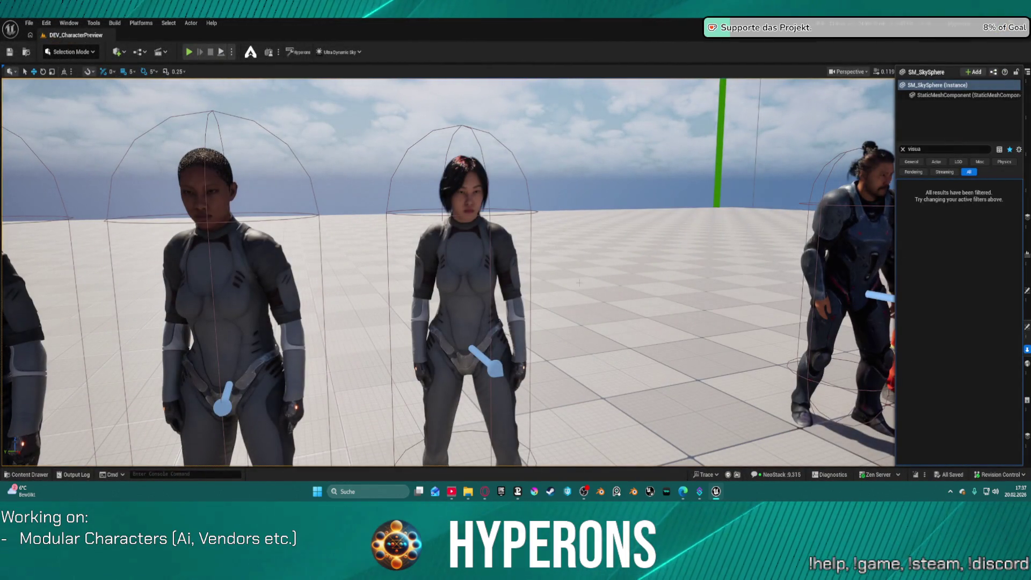
mouse_move(537, 268)
left_mouse_down()
mouse_move(556, 271)
mouse_move(548, 344)
mouse_move(553, 311)
mouse_move(556, 322)
mouse_move(570, 304)
mouse_move(553, 303)
mouse_move(569, 300)
left_mouse_up()
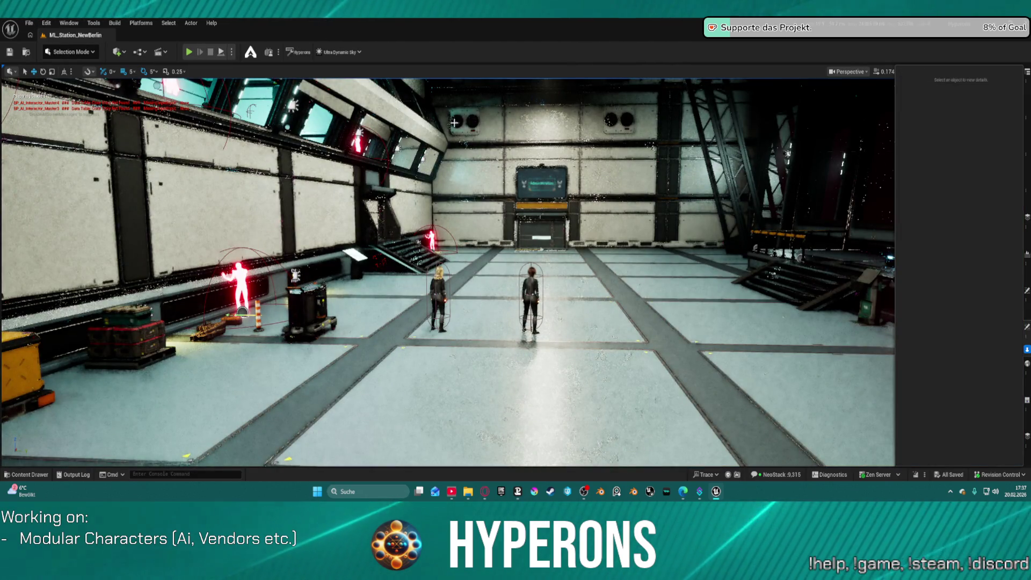
mouse_move(454, 123)
left_mouse_down()
mouse_move(424, 172)
mouse_move(408, 107)
mouse_move(405, 134)
mouse_move(376, 134)
mouse_move(435, 142)
left_mouse_up()
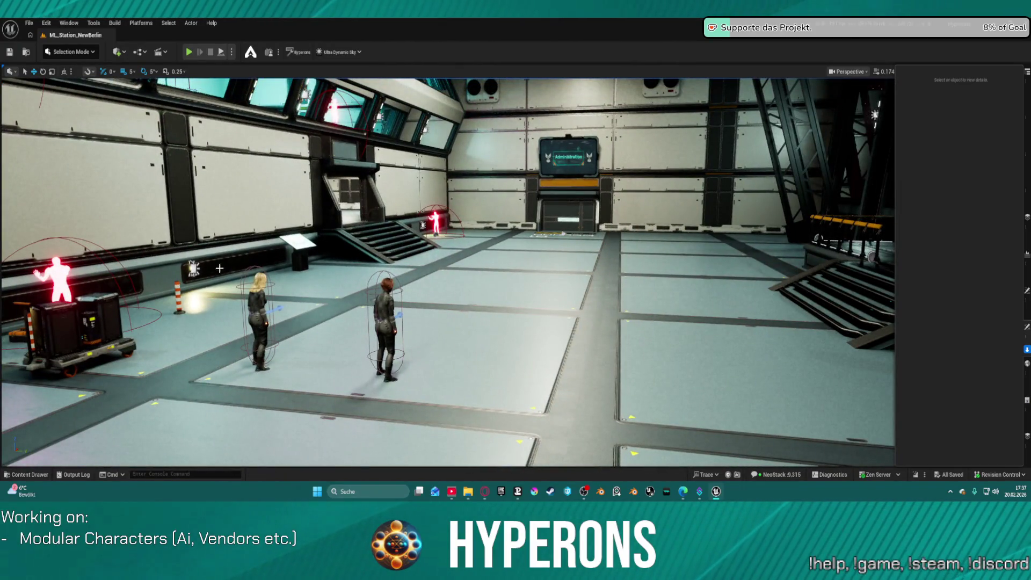
left_click_drag(337, 252, 279, 255)
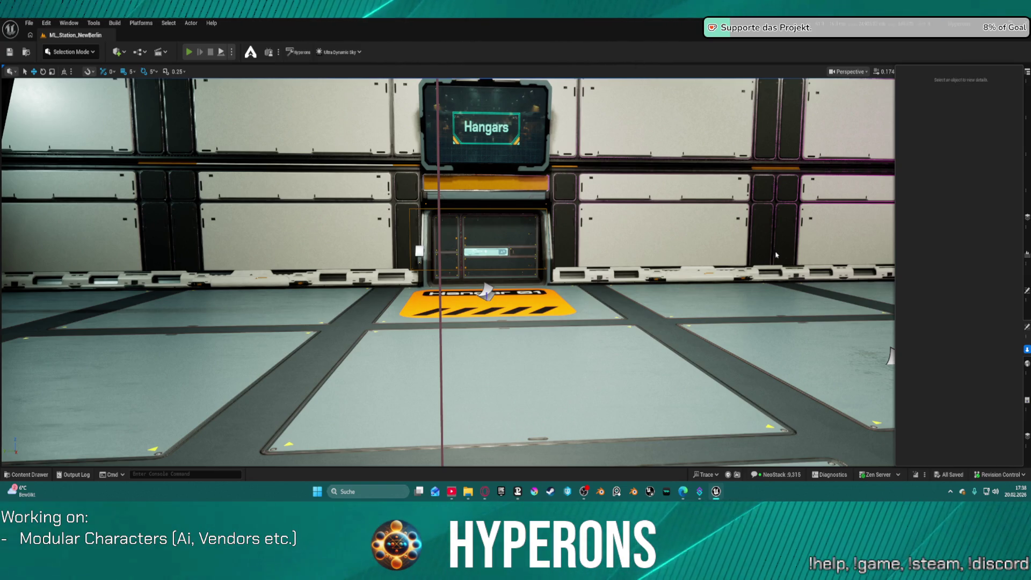
key("alt+p")
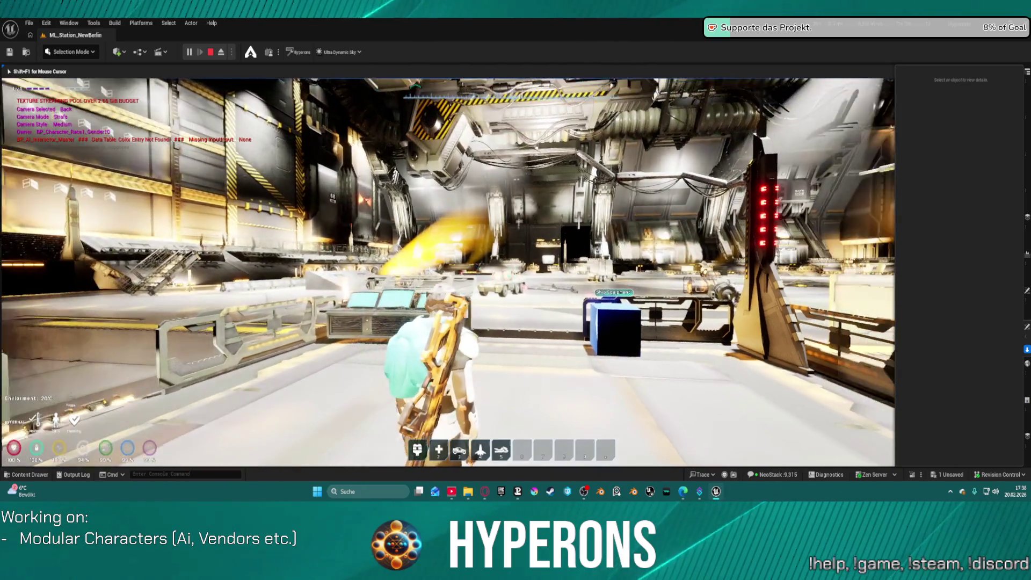
Step: Walk the player character across the deck, jumping once, up to the foot of the stairs
key("w")
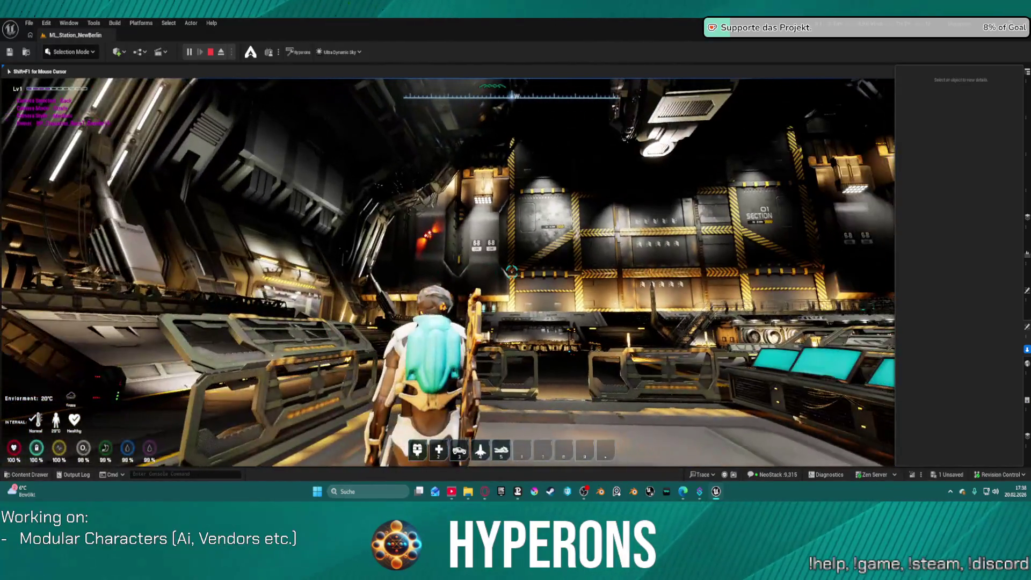
key("space")
key("w")
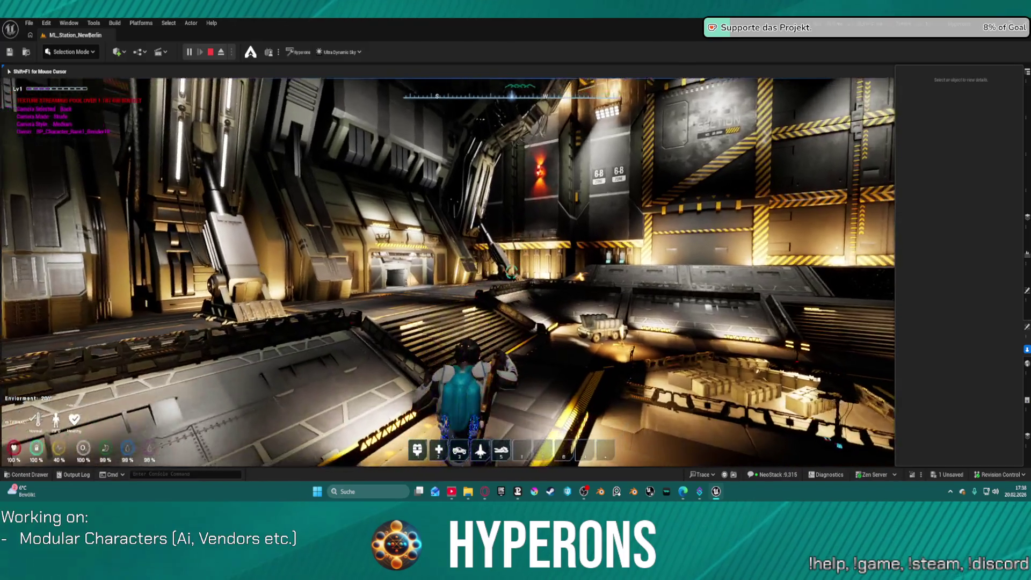
key("w")
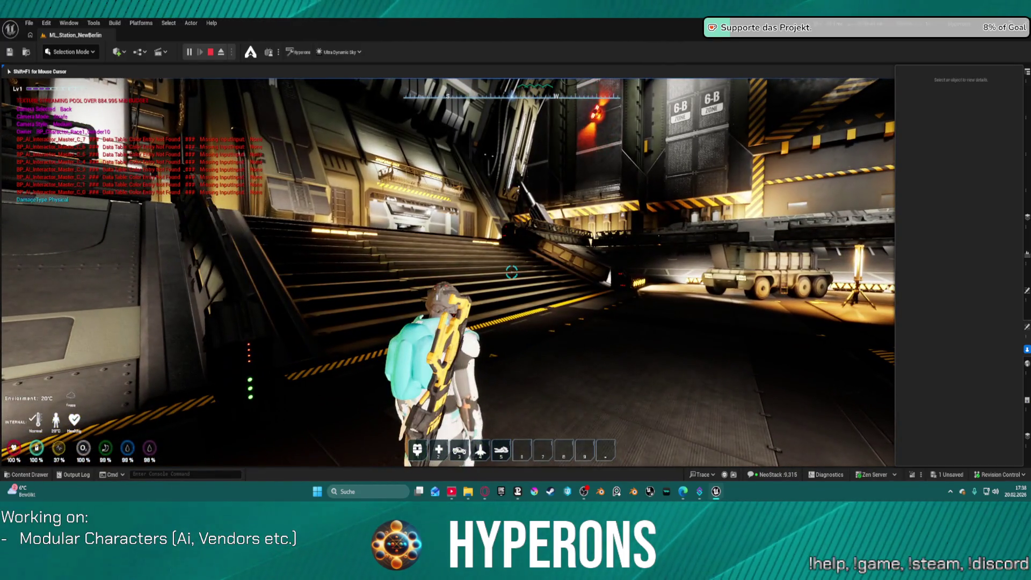
key("w")
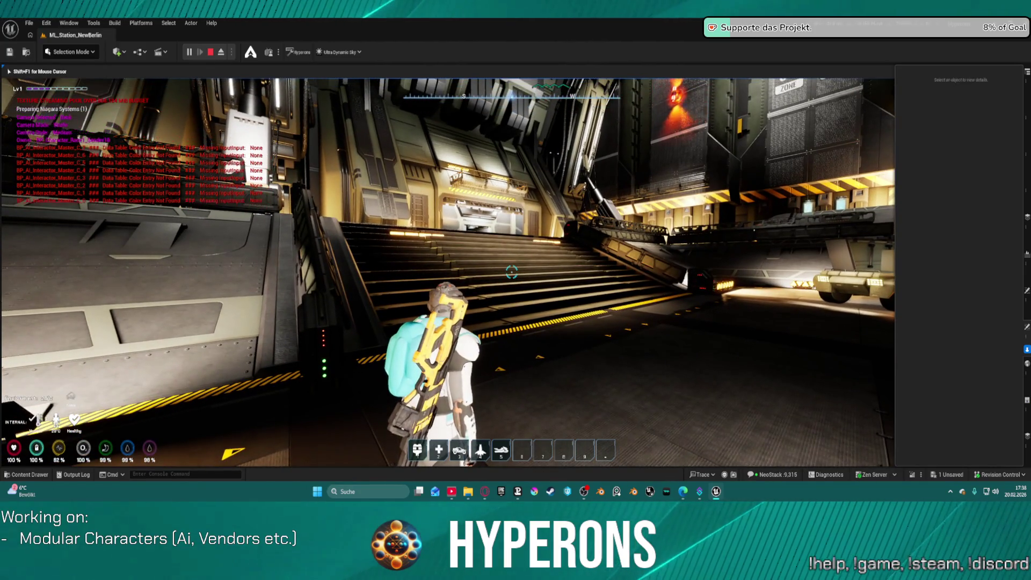
key("w")
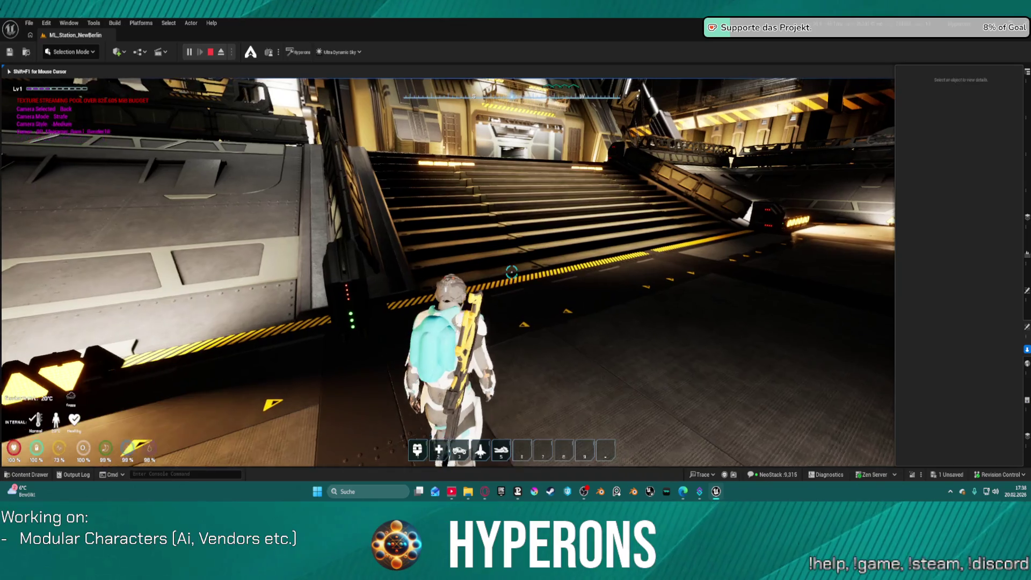
key("w")
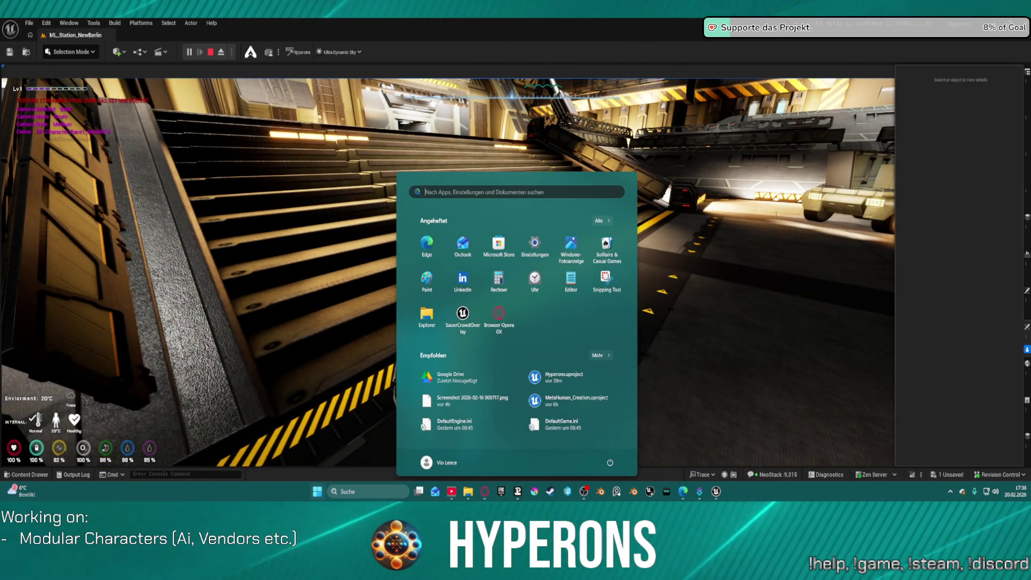
Step: Climb the stairs, cross the hazard-striped platform and follow the corridor into the elevator room
left_click(560, 173)
key("w")
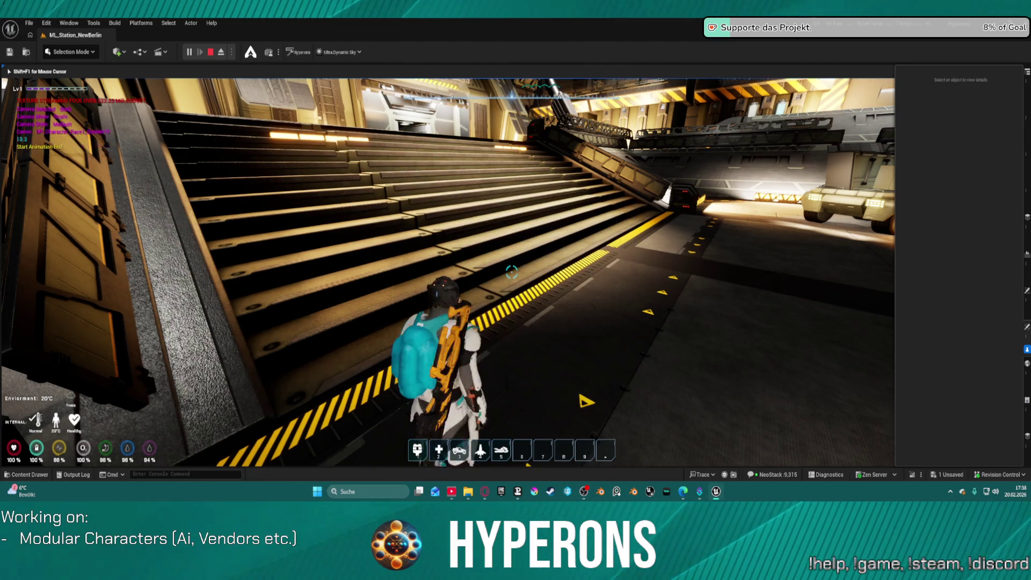
key("w")
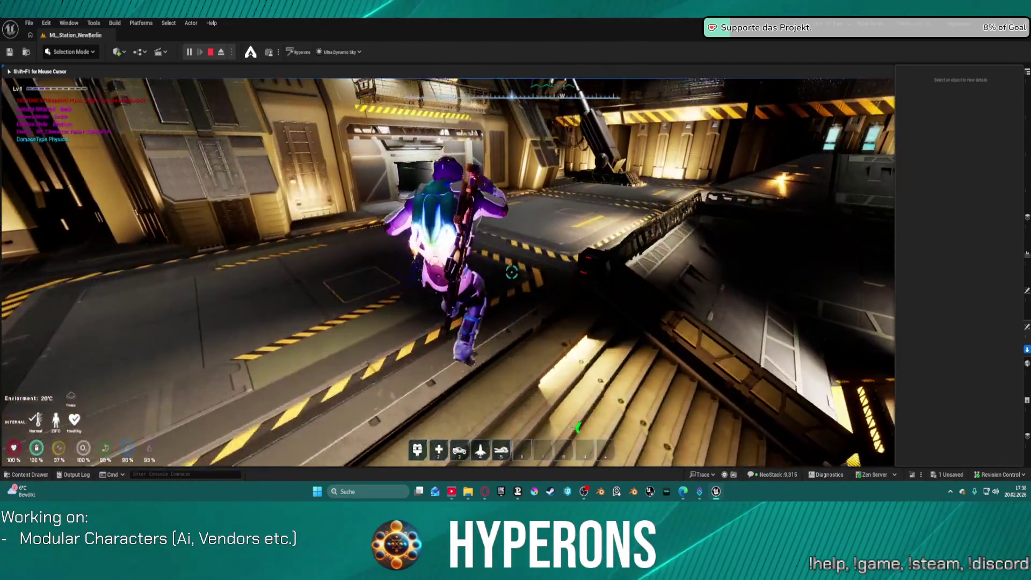
key("w")
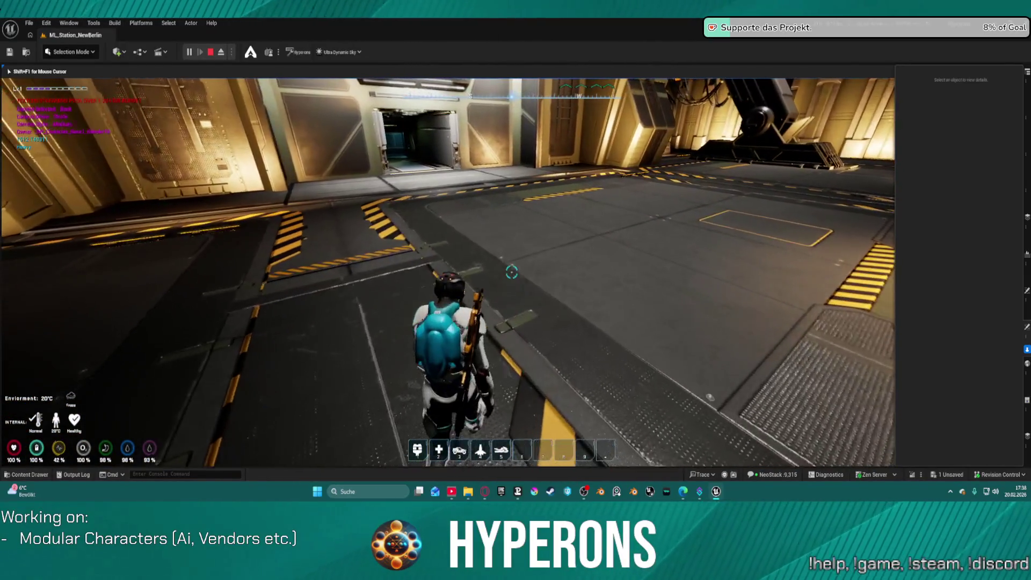
key("w")
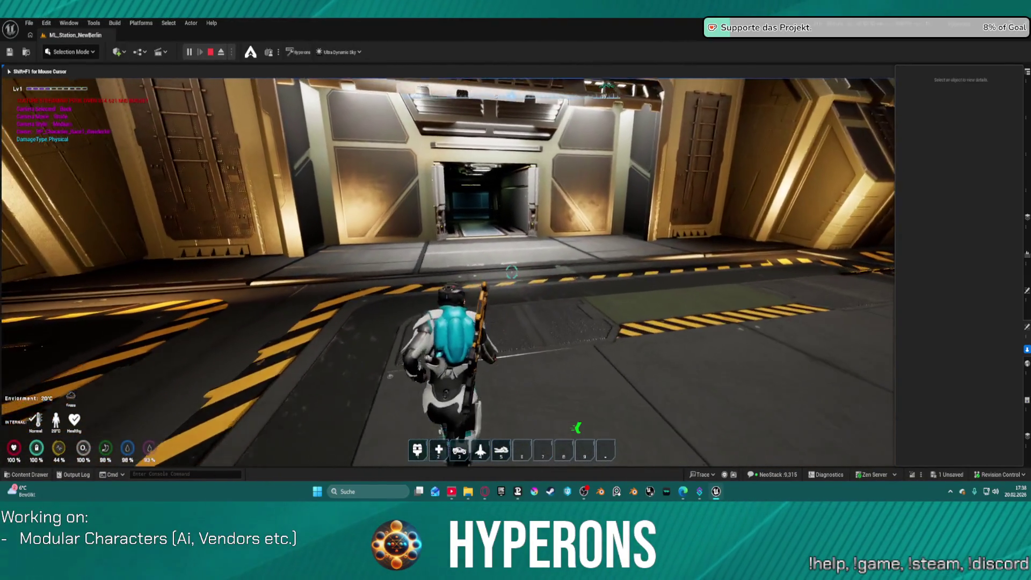
key("w")
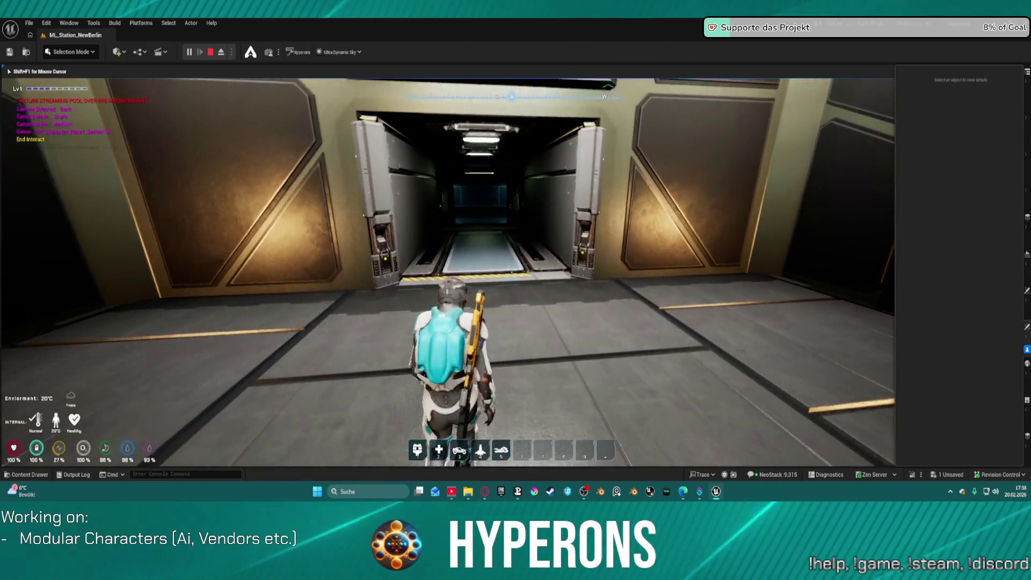
key("w")
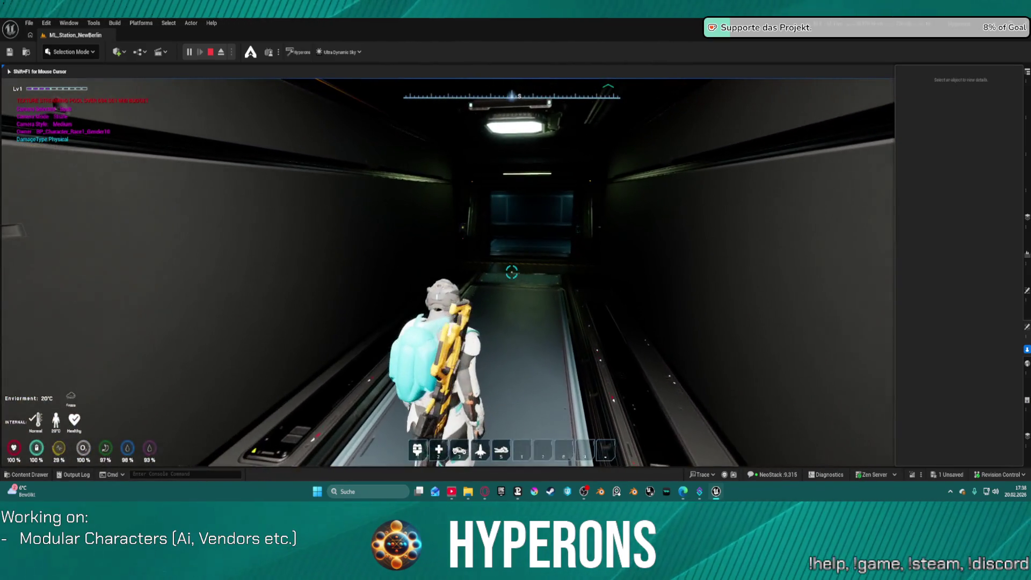
key("w")
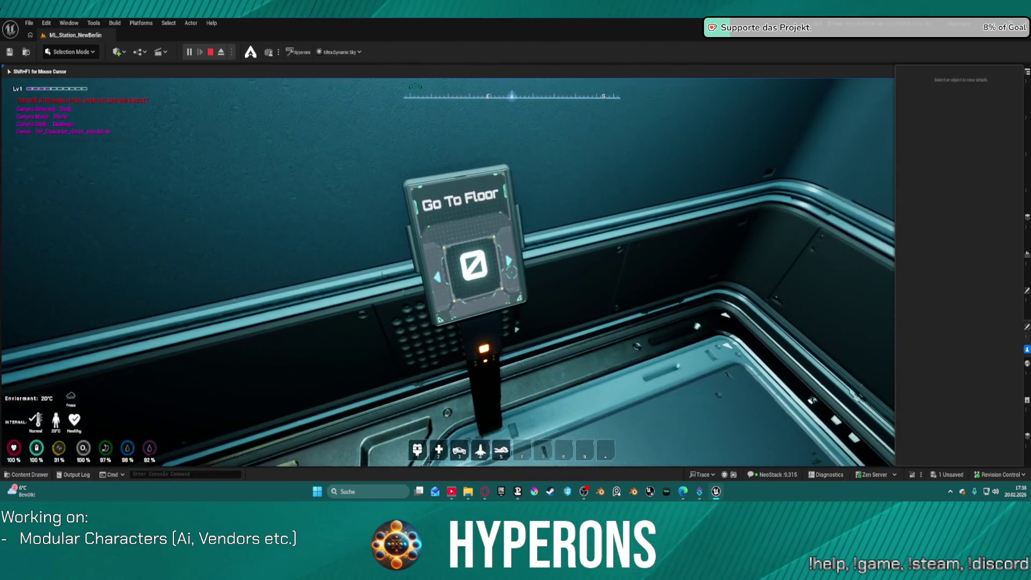
Step: Send the elevator to floor 1 and walk out into Hangar 01
key("e")
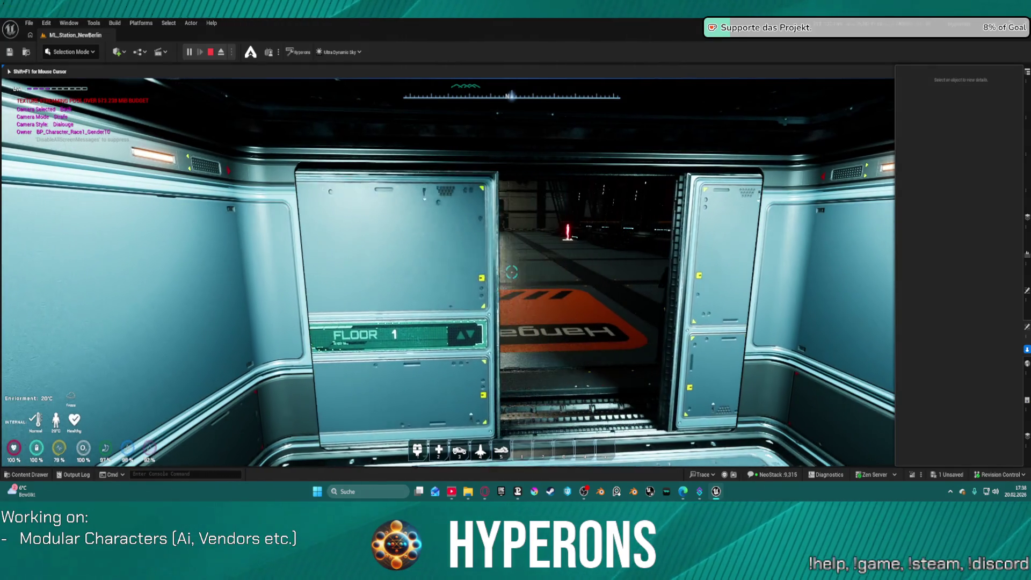
key("w")
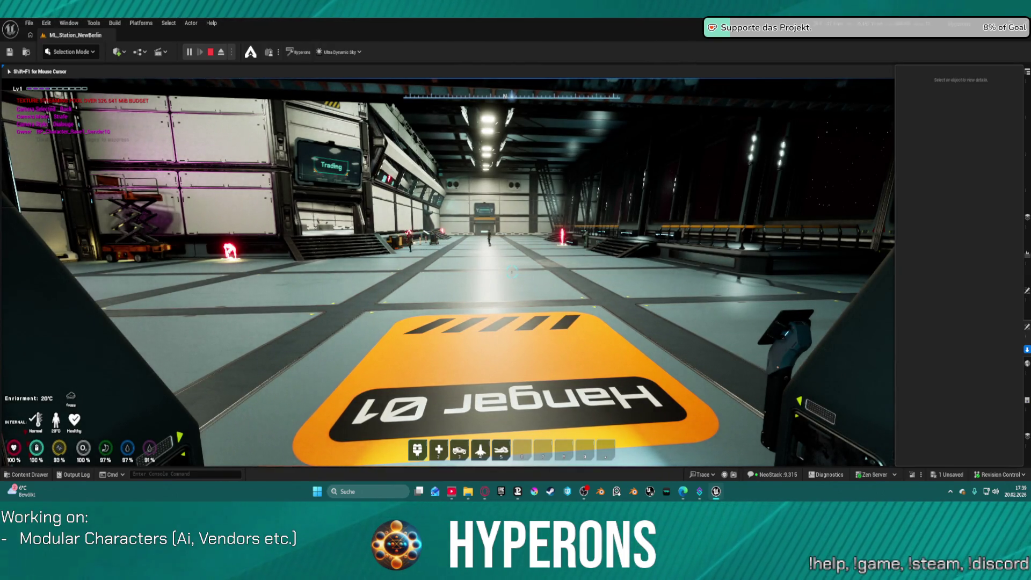
Step: Walk off the orange pad down the hangar hall, turning toward the Logistics and Hangars doors
key("w")
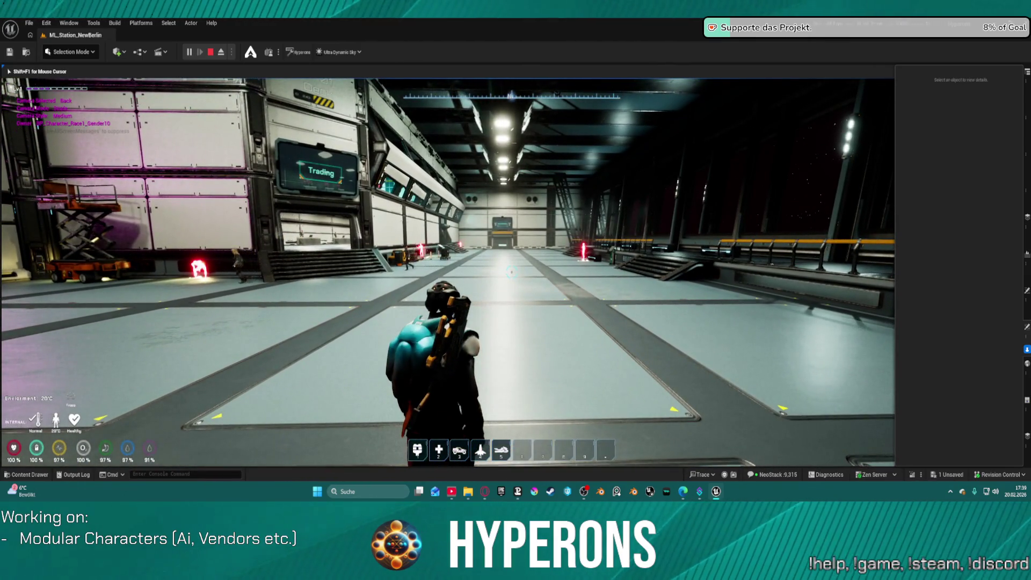
key("w")
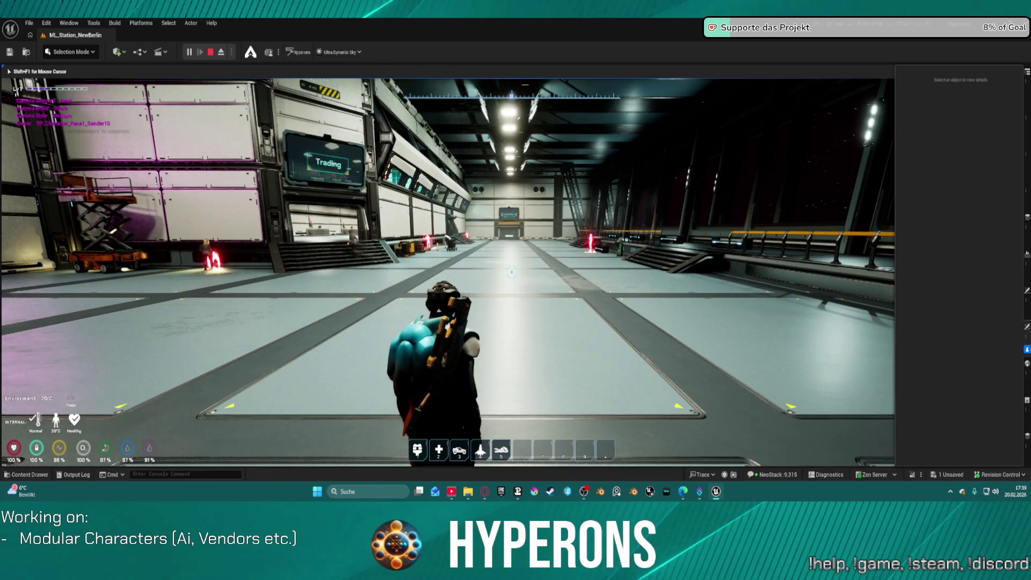
key("w")
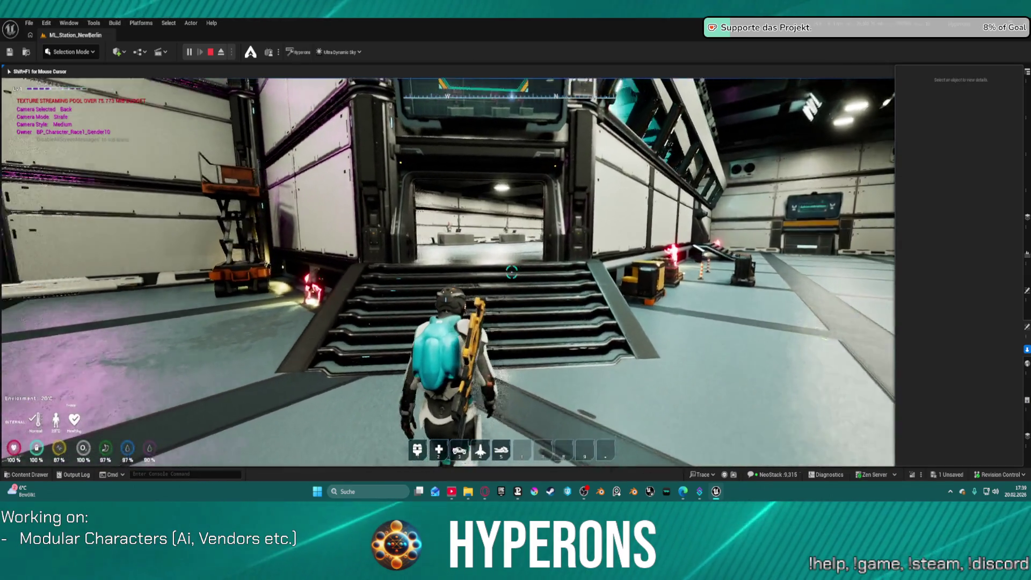
key("w")
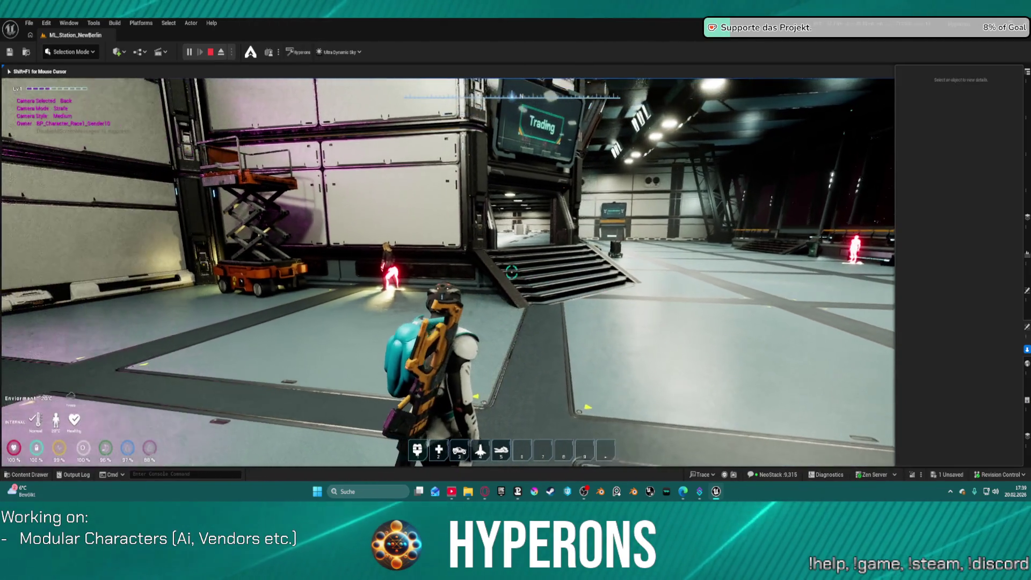
key("w")
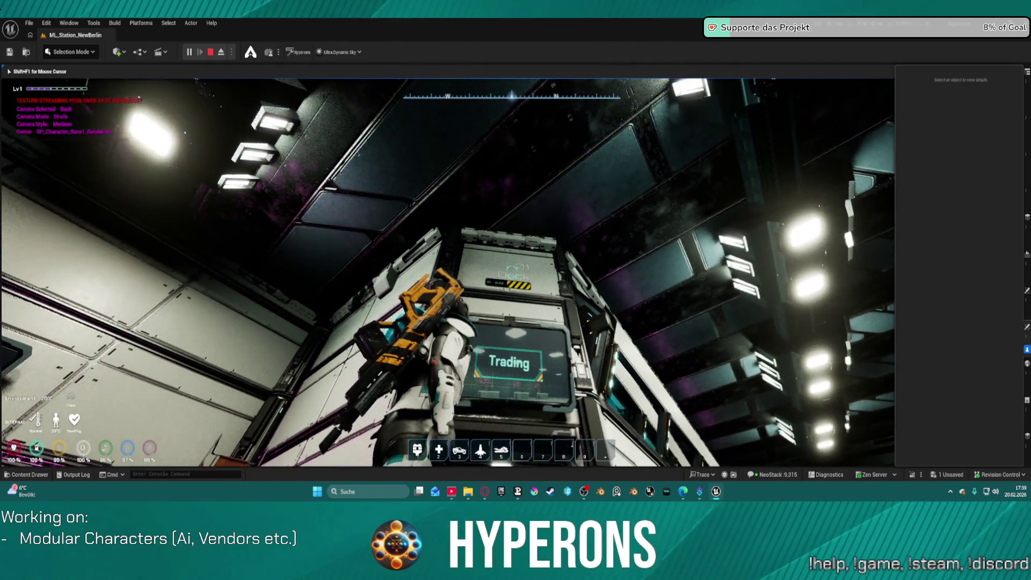
key("w")
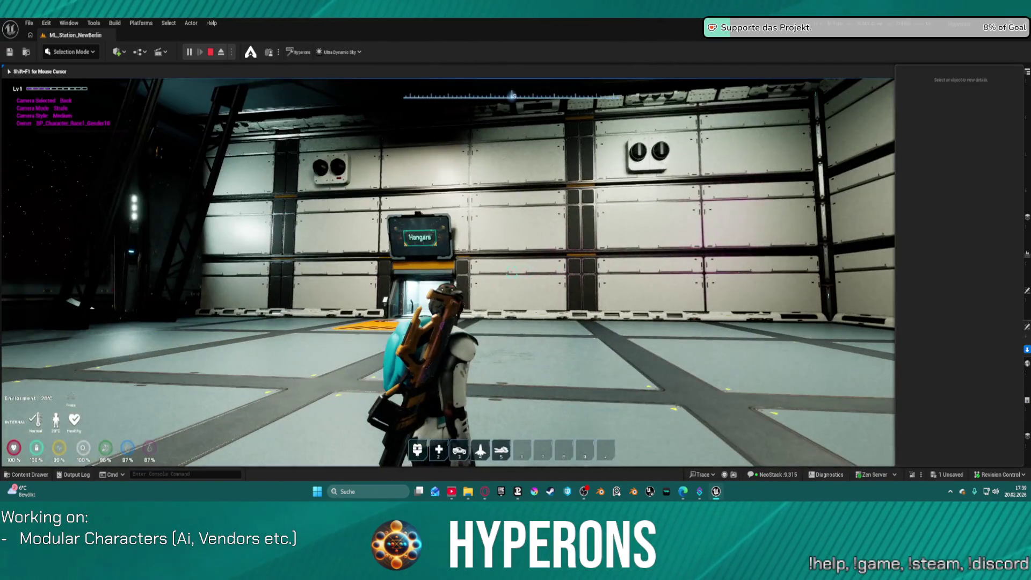
Step: Cross the Hangar 01 floor pad, then head back through the hall to the Trading door
key("a")
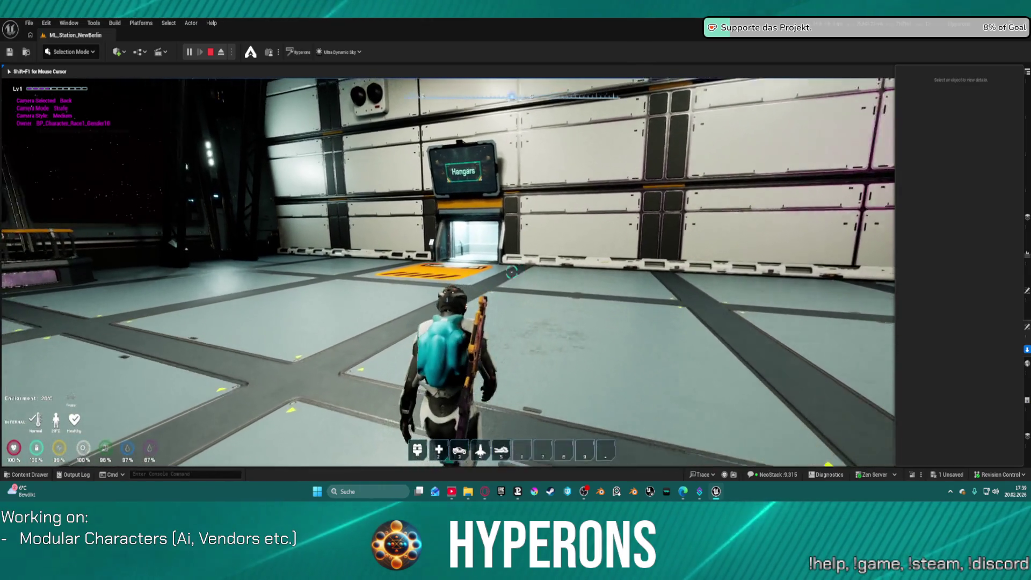
key("w")
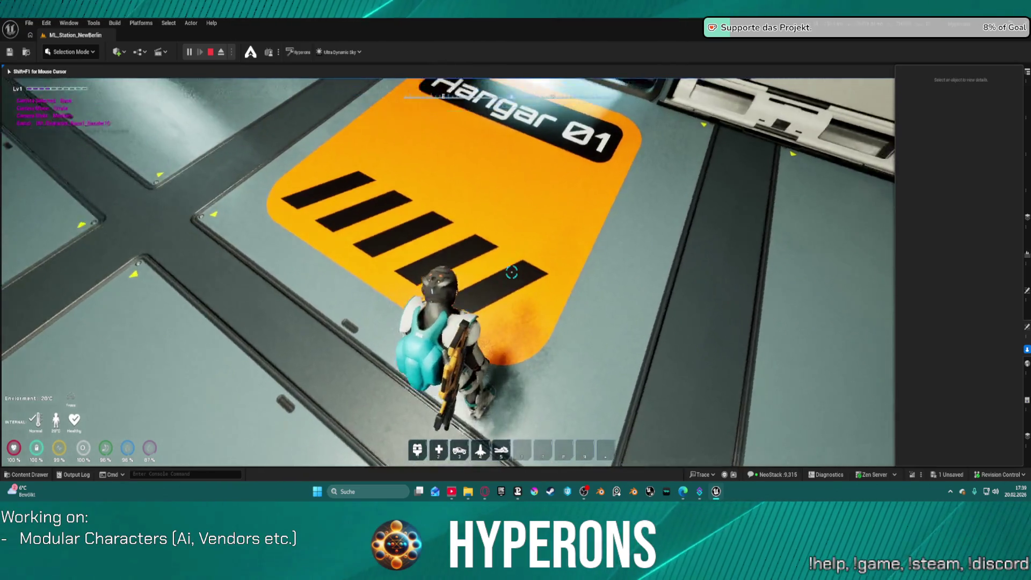
key("s")
key("w")
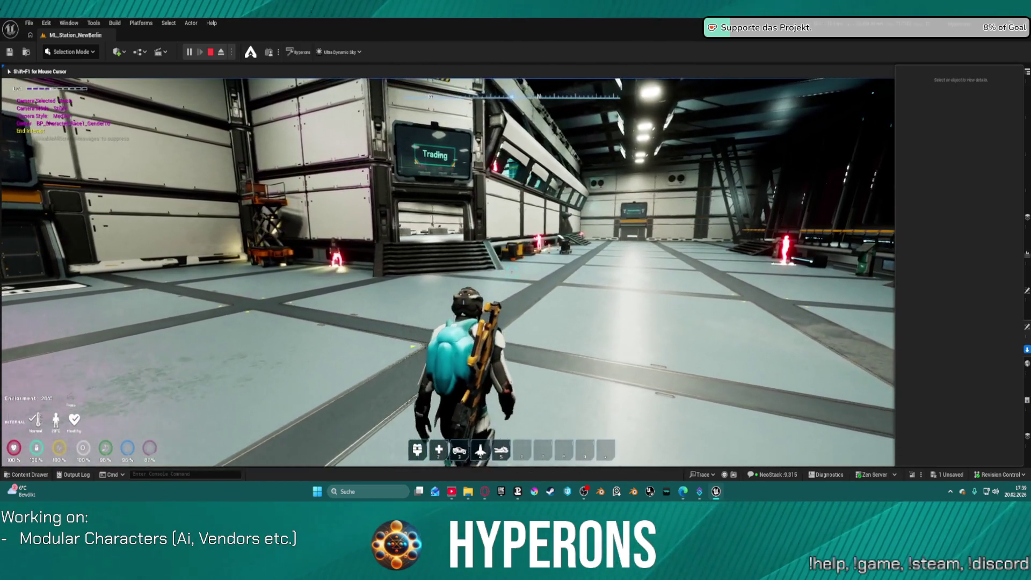
key("w")
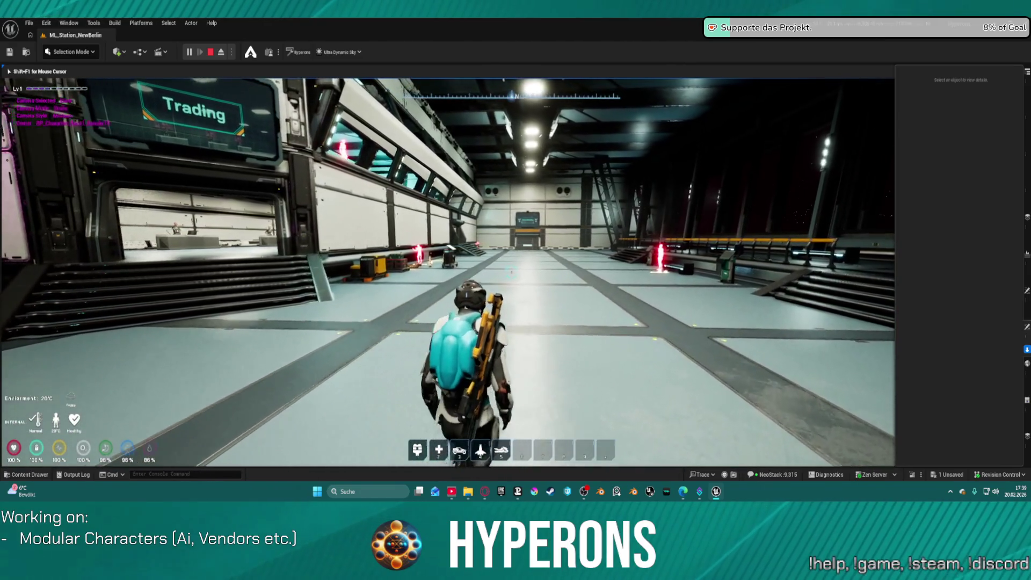
key("a")
key("a")
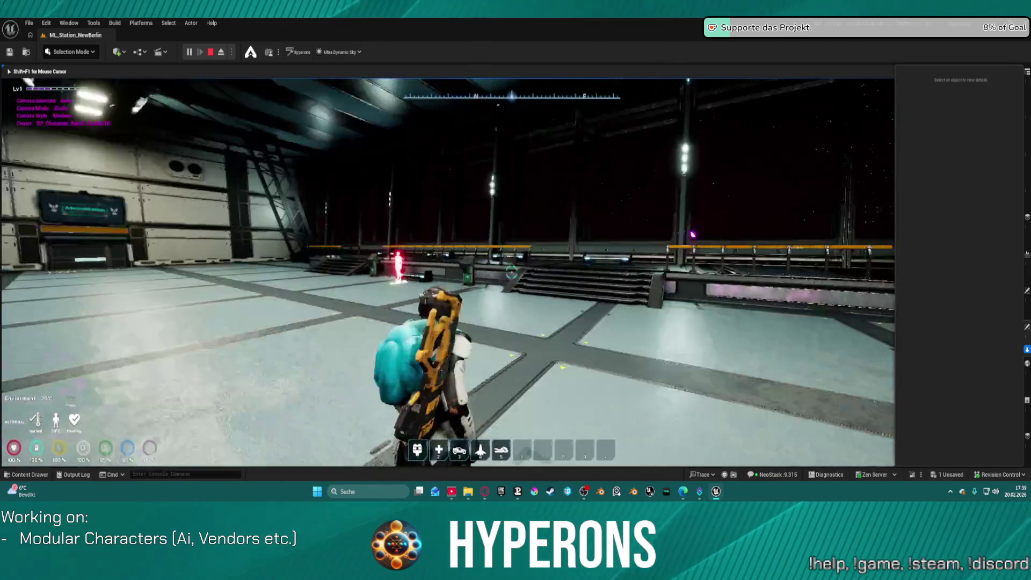
key("a")
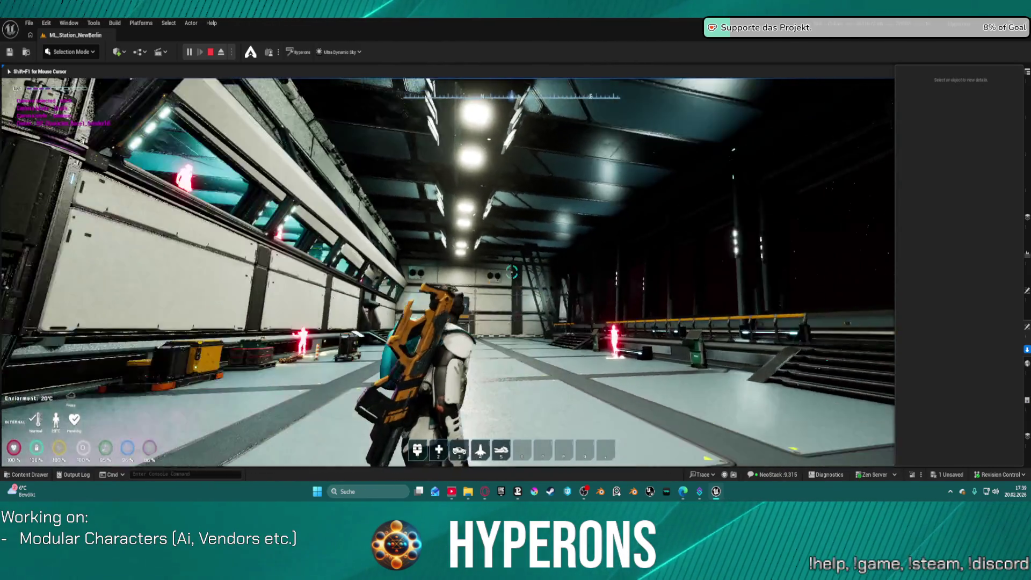
key("w")
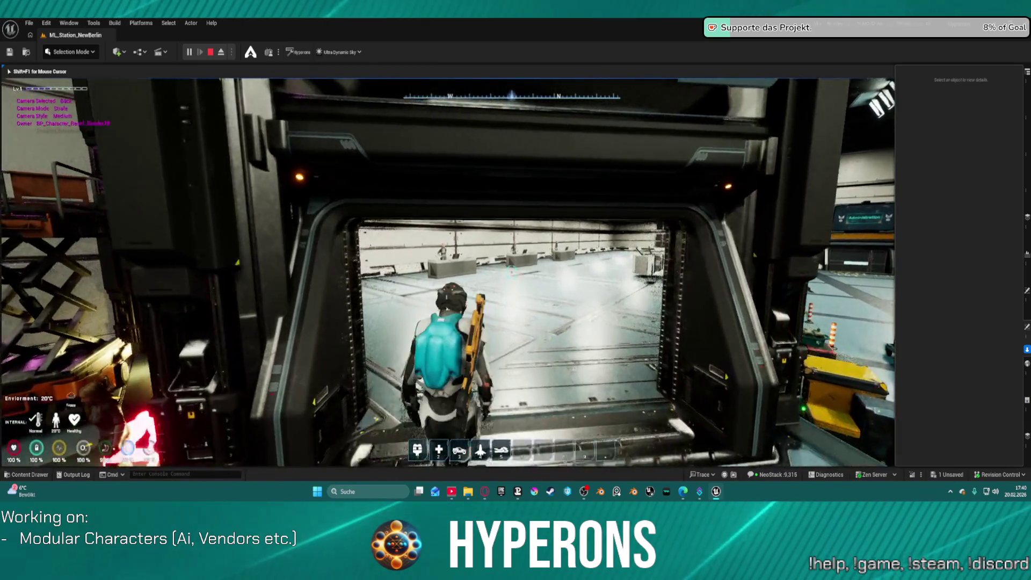
Step: Walk into the trading room, up beside the vendor counter and back onto the floor
key("w")
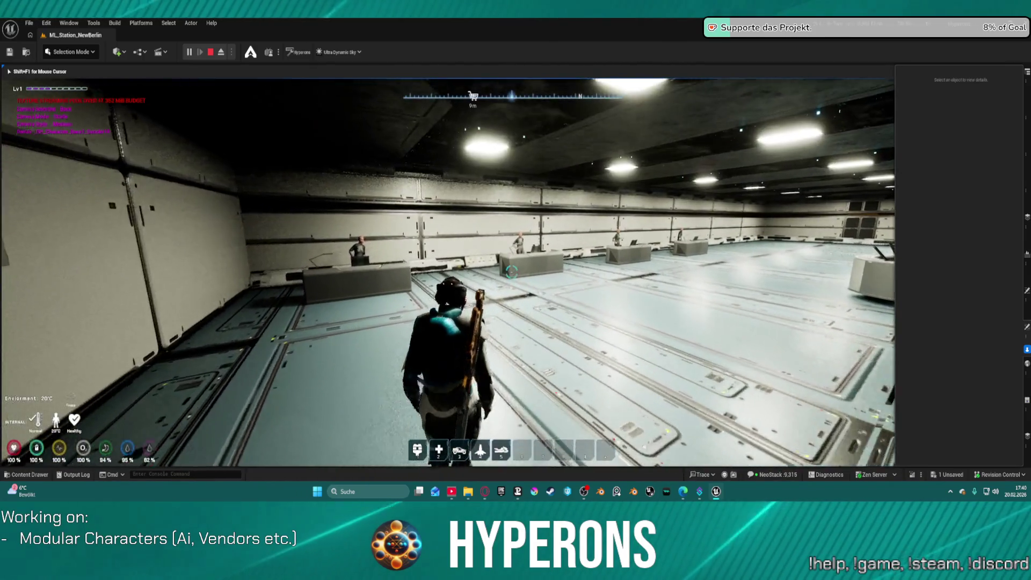
key("w")
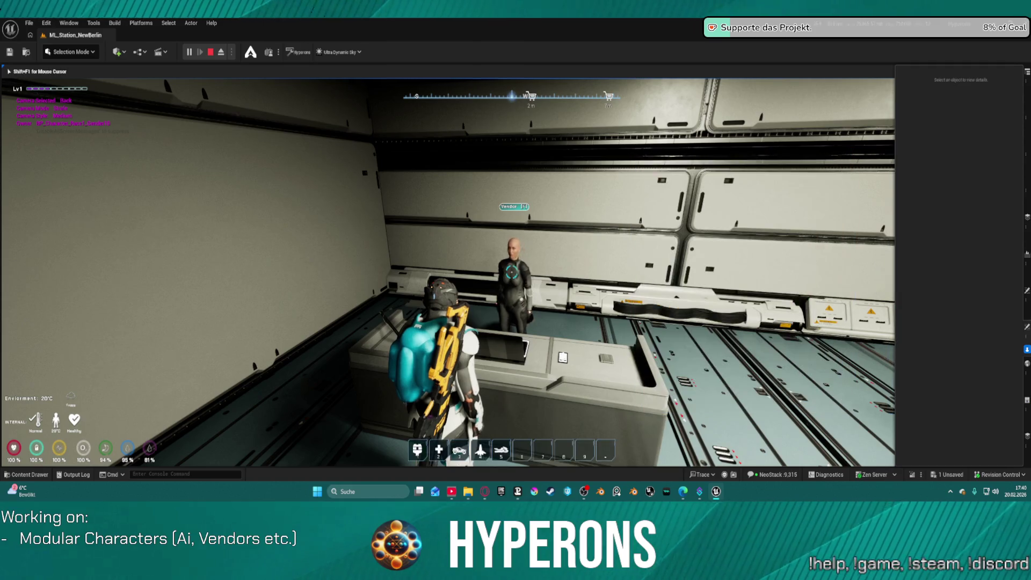
key("w")
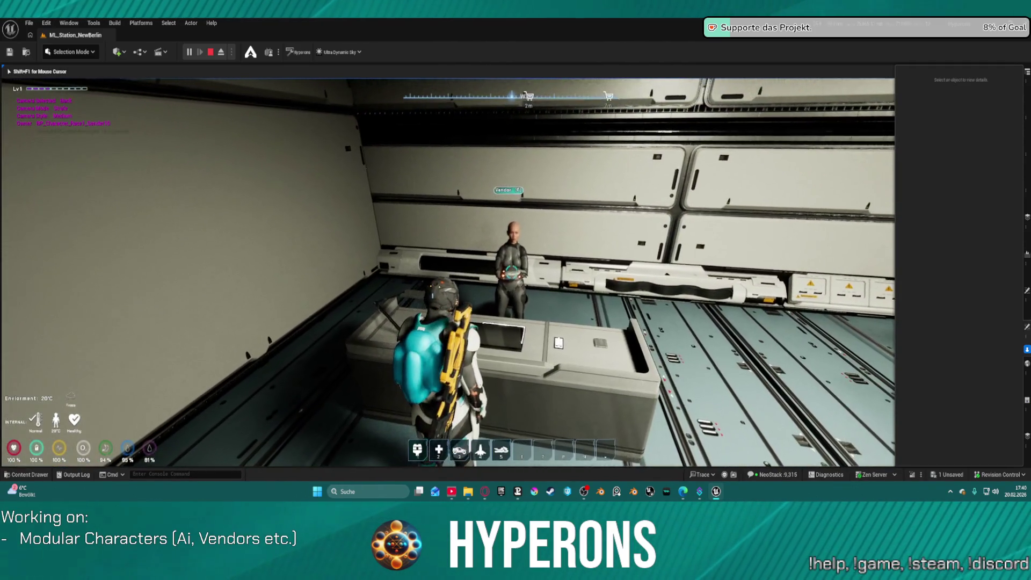
key("w")
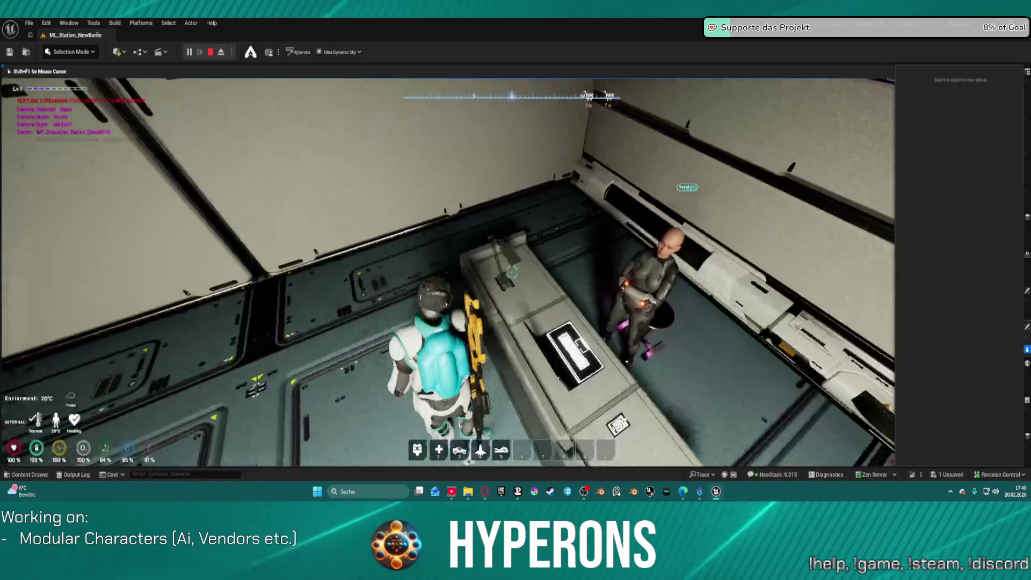
Step: Dismiss the Windows Start menu and close the Details panel to widen the play view
key("super")
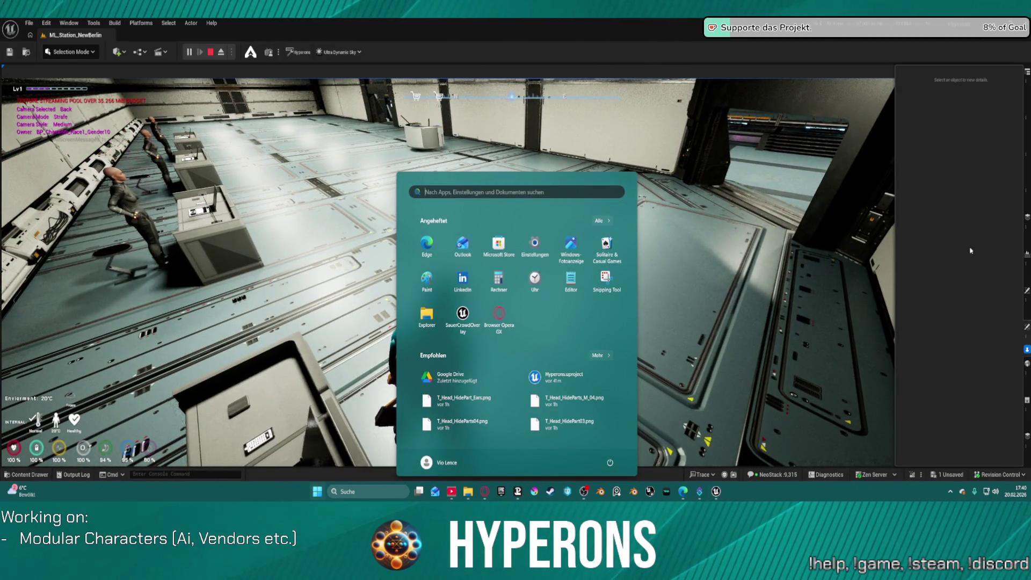
key("super")
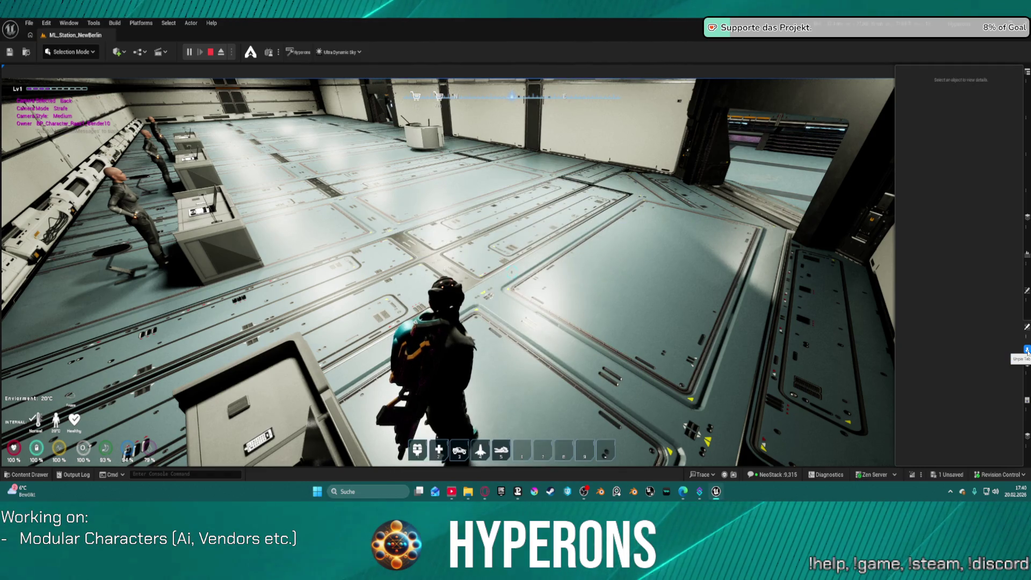
left_click(859, 349)
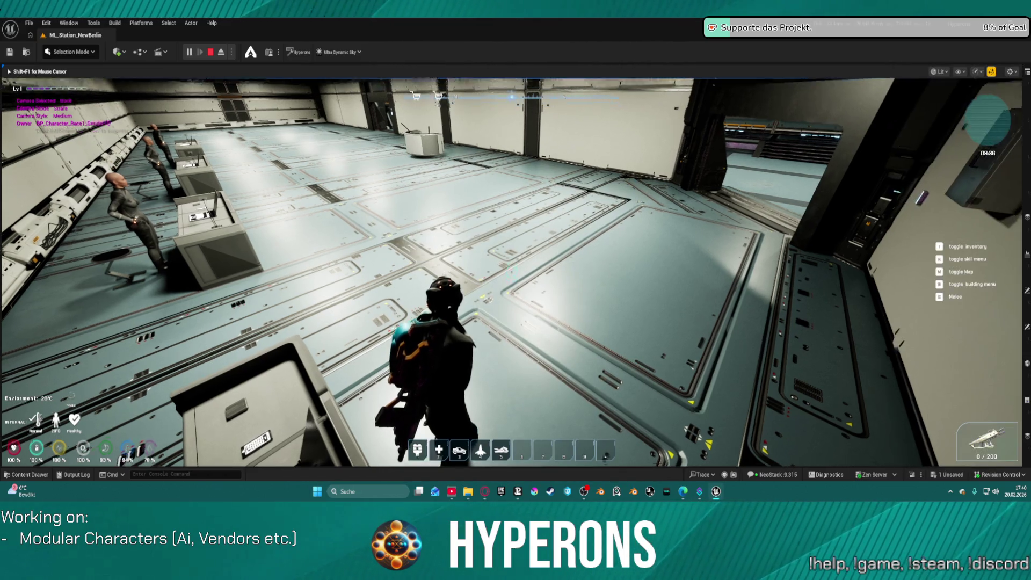
Step: Open the vendor's trade window, expand the character inventory, then close both panels and walk off
key("w")
key("f")
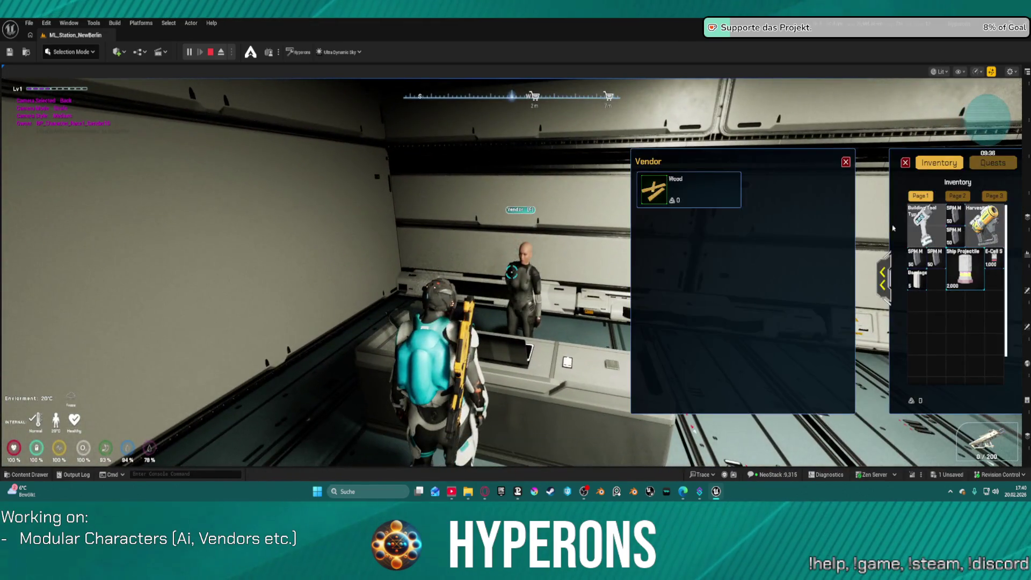
left_click(884, 277)
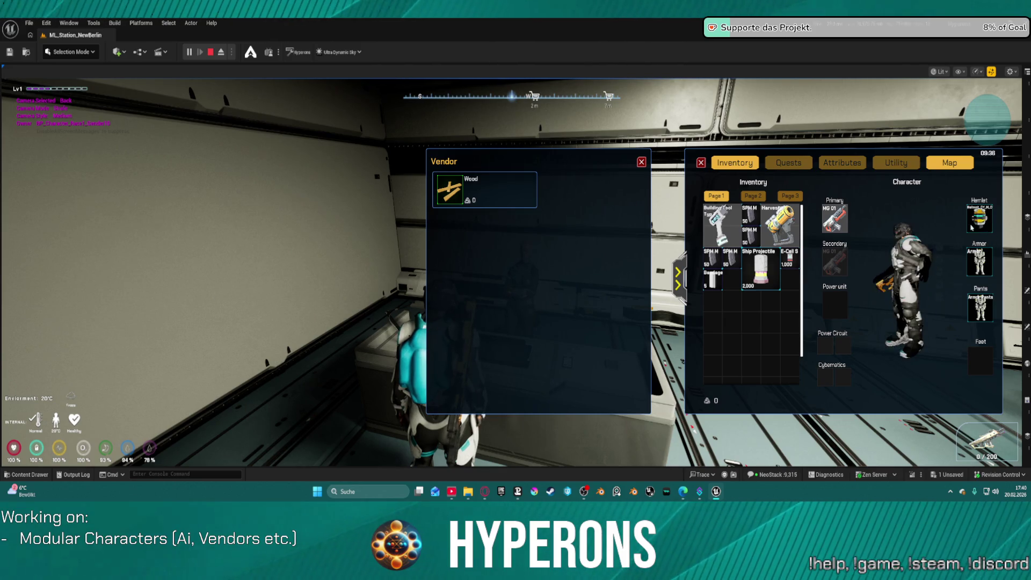
left_click(642, 162)
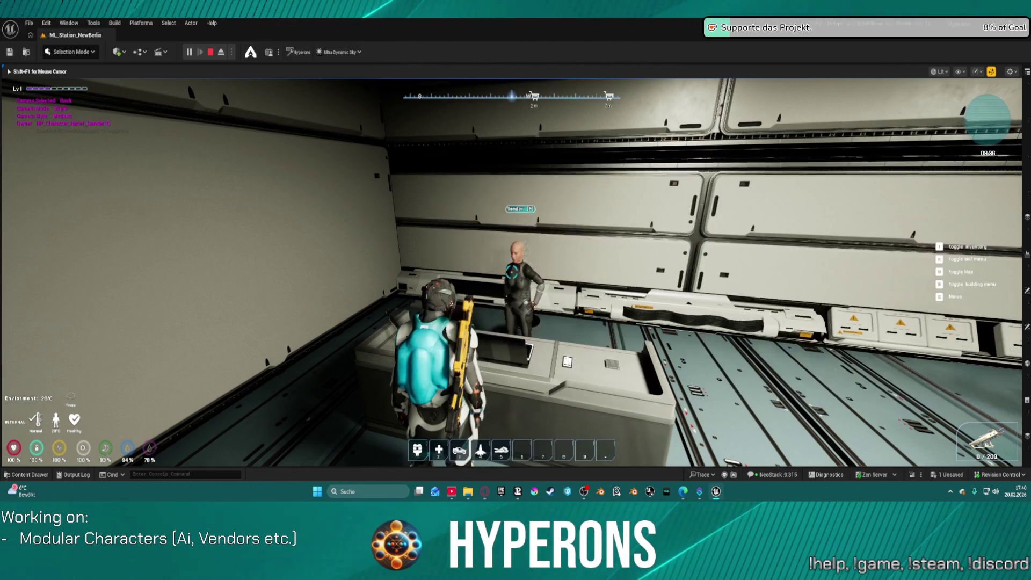
key("w")
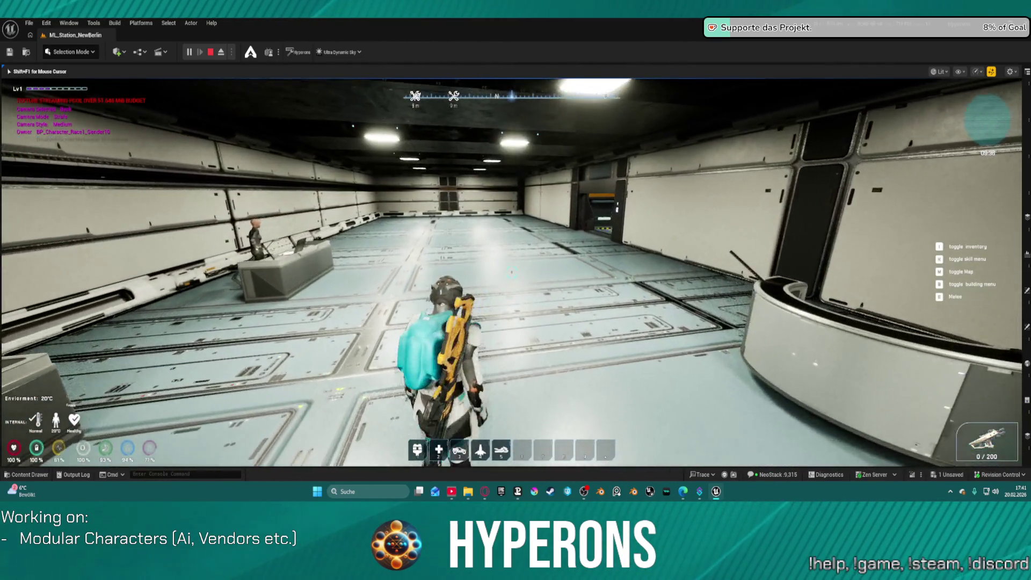
Step: Recall the previous Obj List console command, then return focus to the running game
key("super")
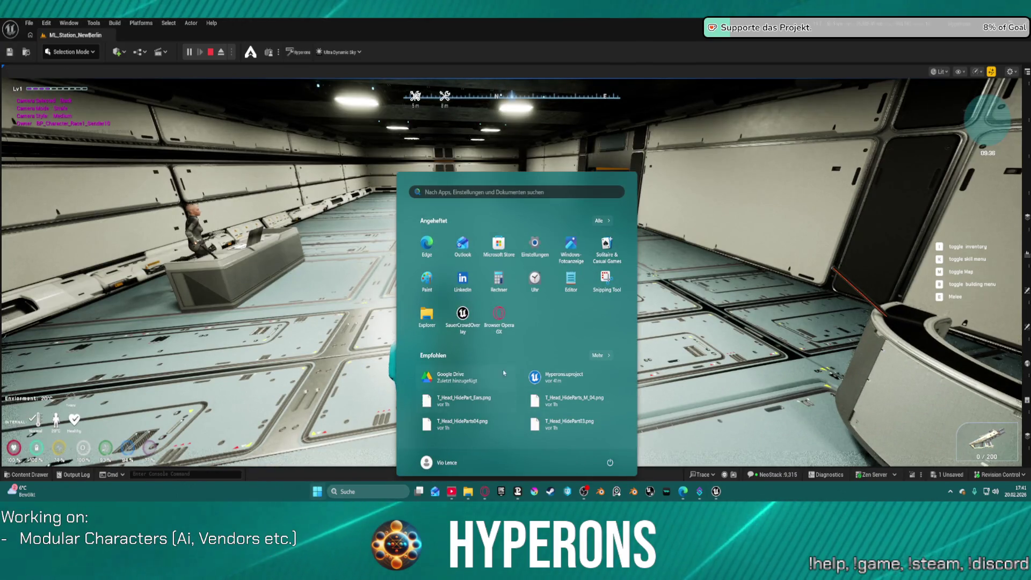
left_click(182, 475)
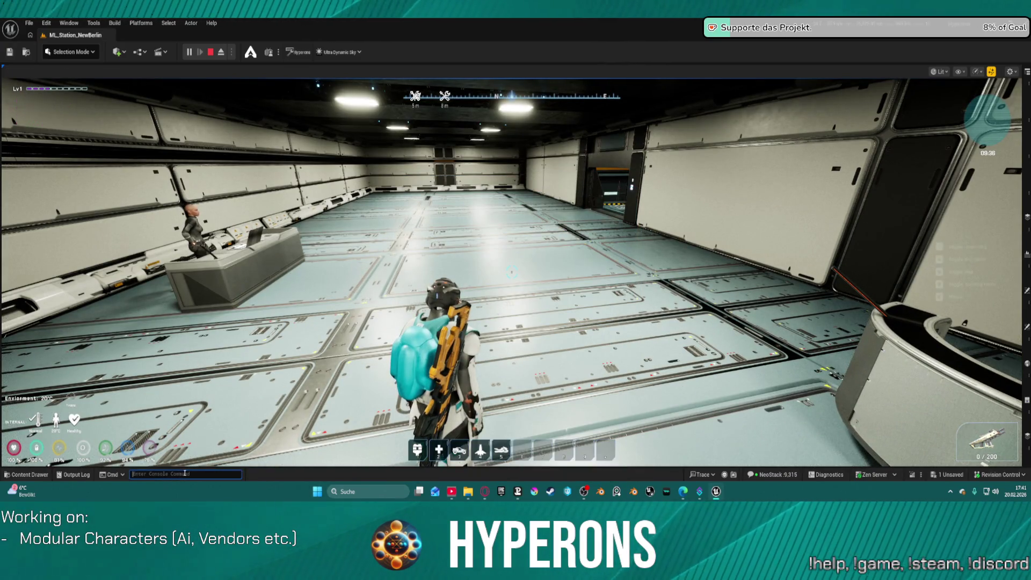
key("Up")
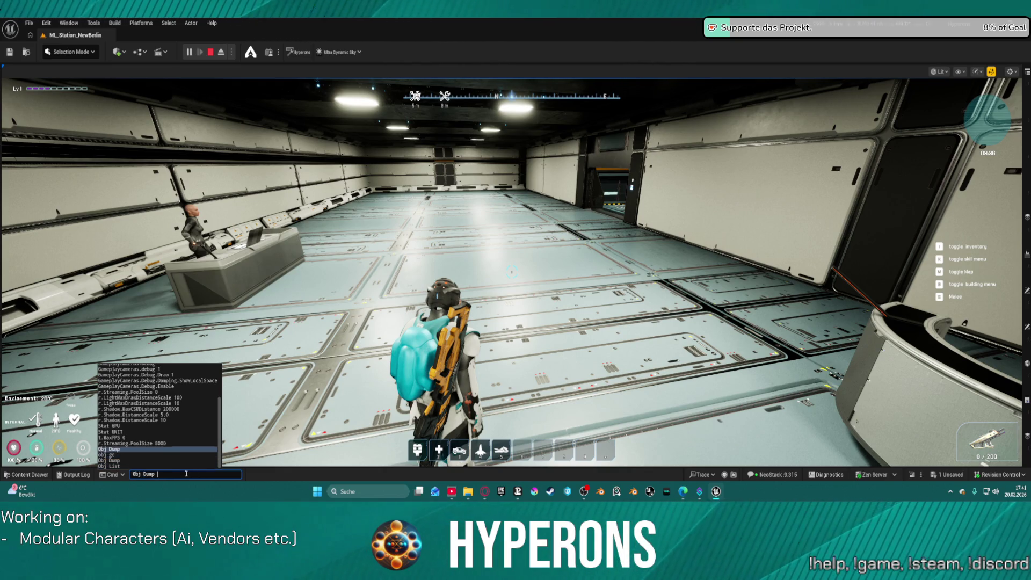
left_click(551, 214)
Step: Walk the character through the hangar to the Hangars door, then end the play session
key("w")
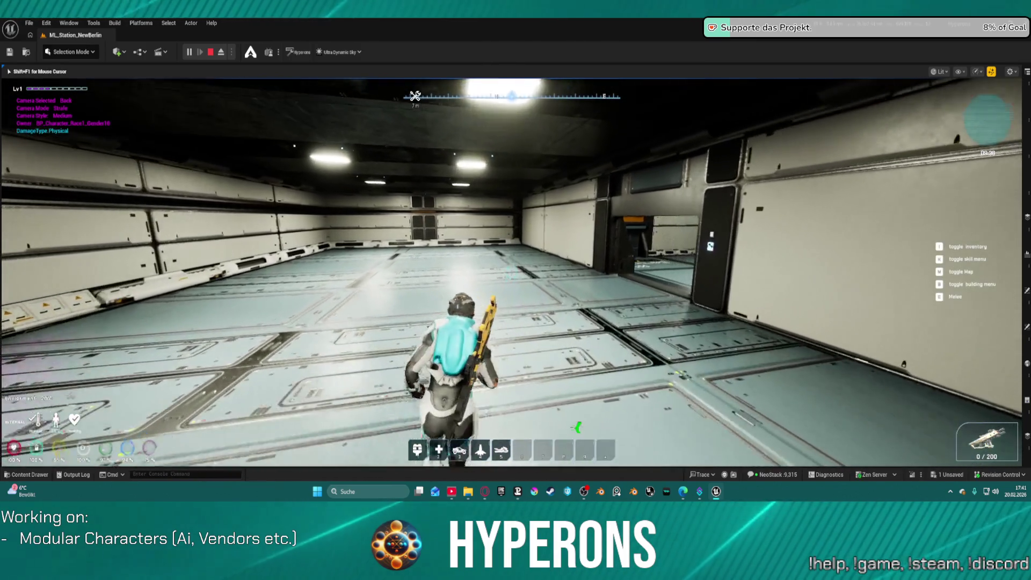
key("w")
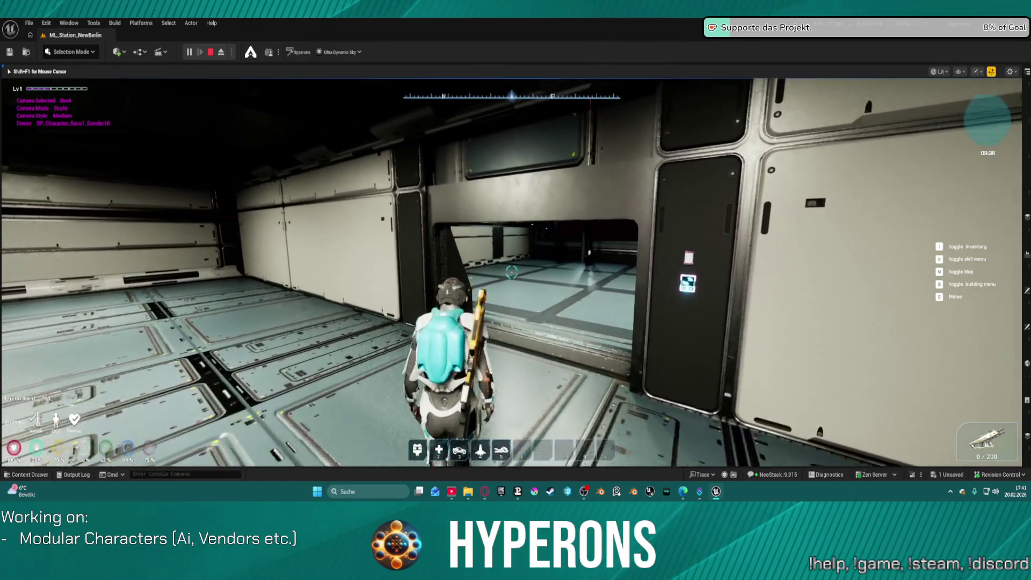
key("w")
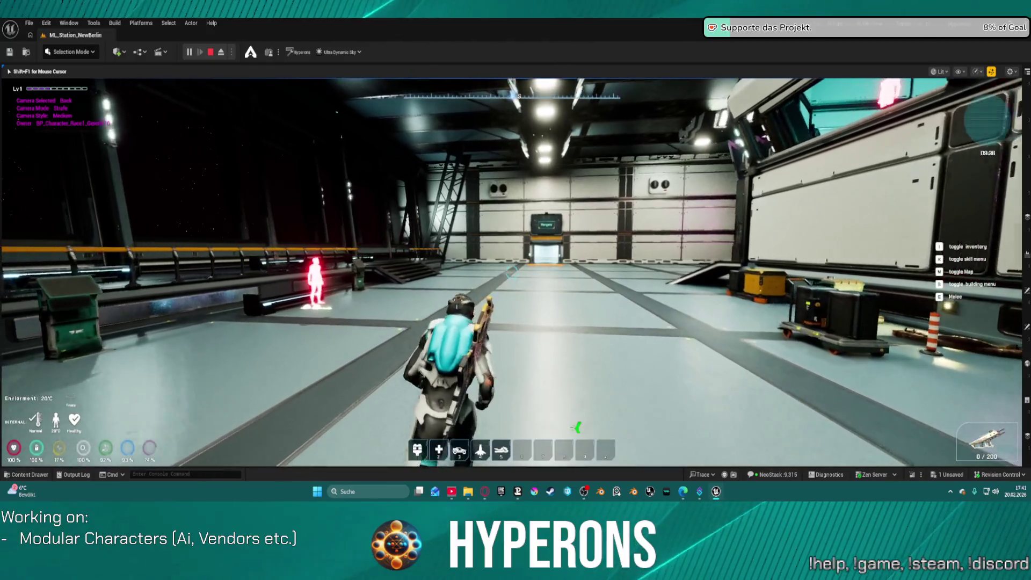
key("w")
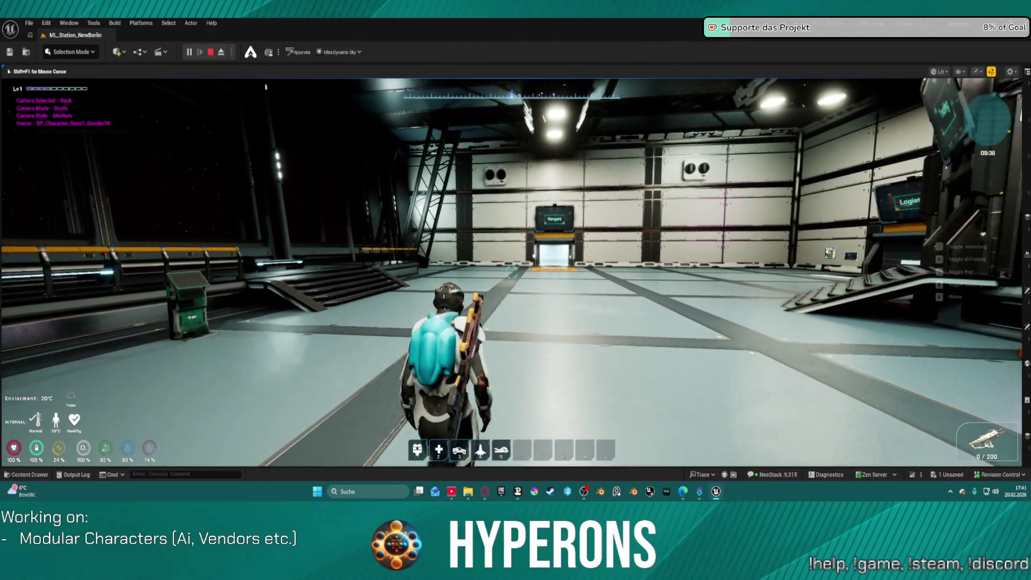
key("w")
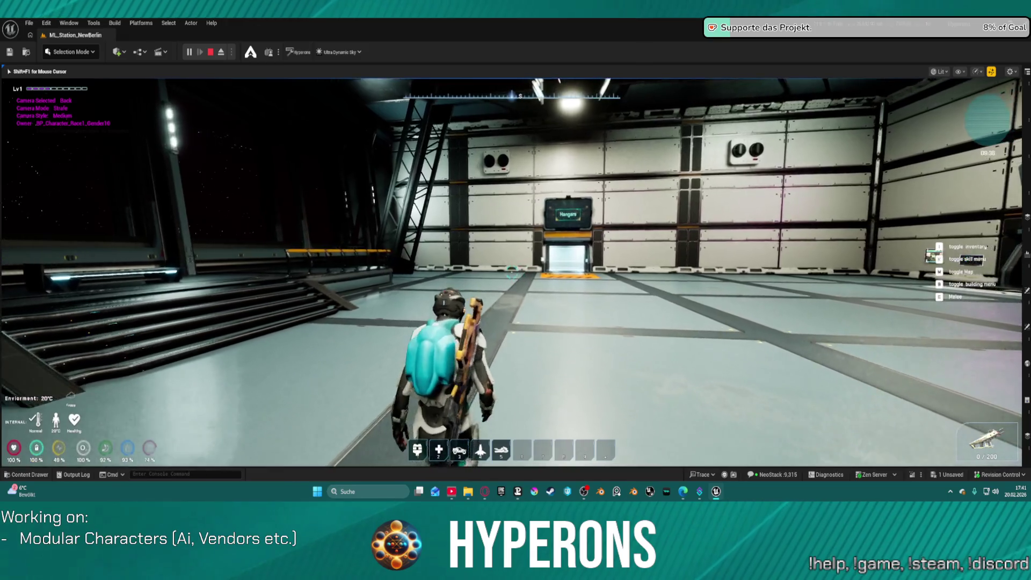
mouse_move(516, 290)
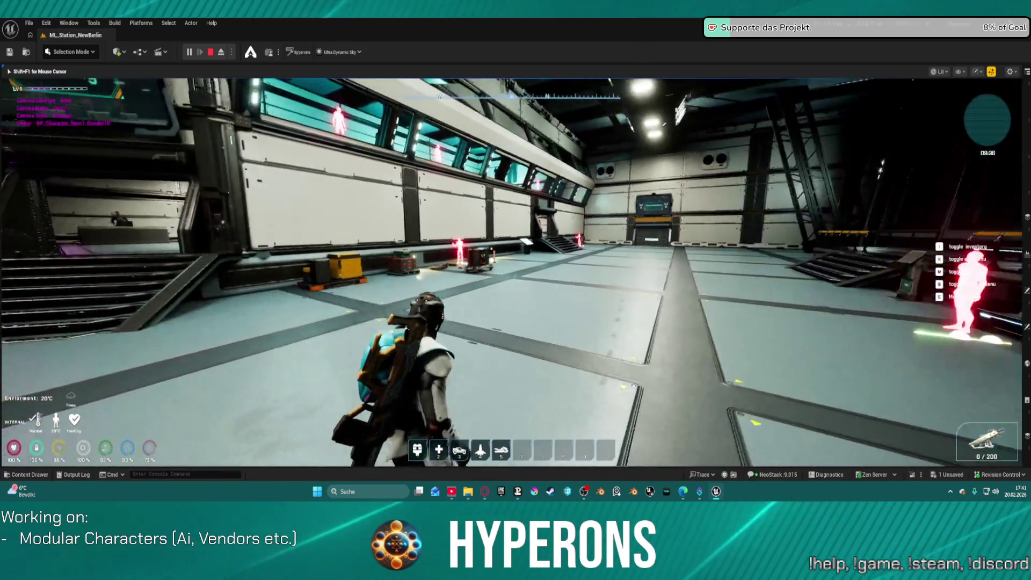
mouse_move(512, 273)
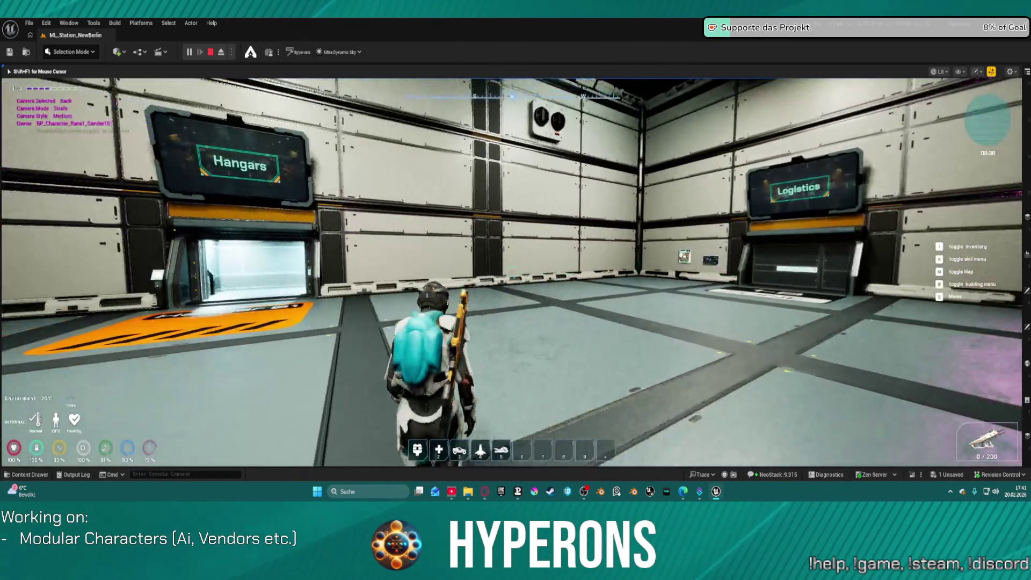
key("w")
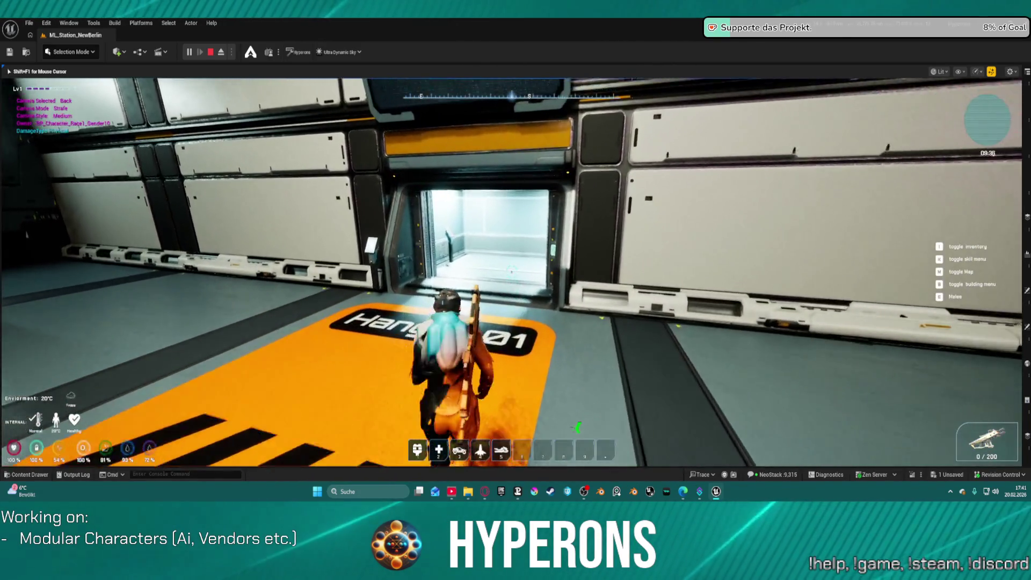
key("Escape")
key("f")
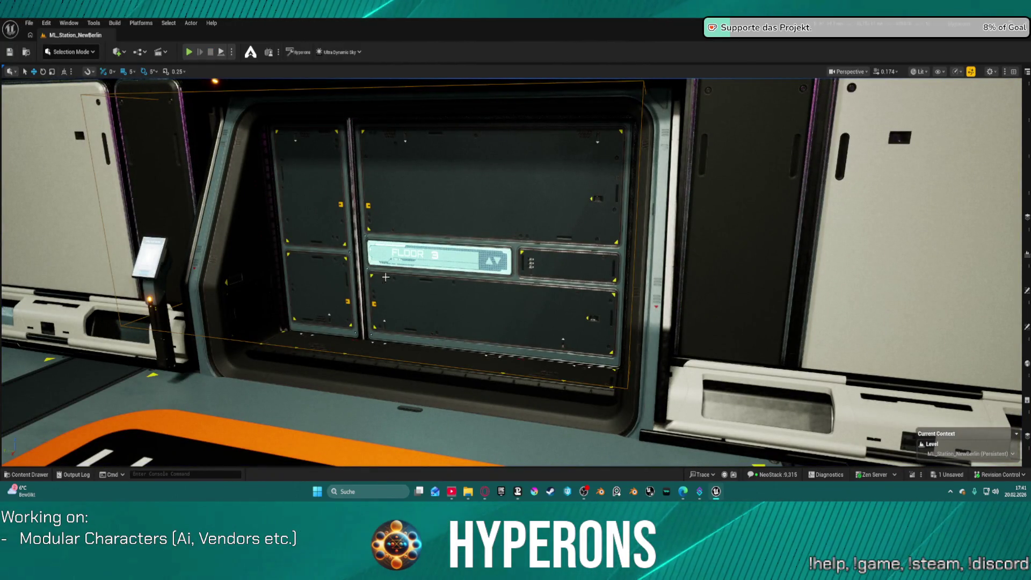
Step: Save the level packages with Ctrl+S and fly the view back into the hangar hall
key("ctrl+s")
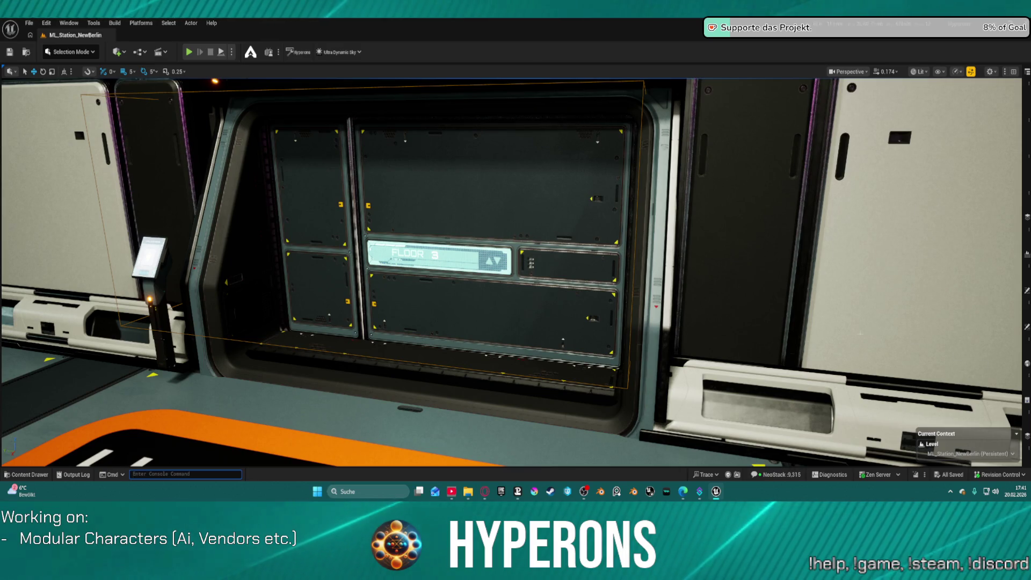
mouse_move(546, 296)
left_mouse_down()
mouse_move(483, 349)
mouse_move(346, 414)
mouse_move(446, 434)
left_mouse_up()
left_click_drag(655, 236, 704, 235)
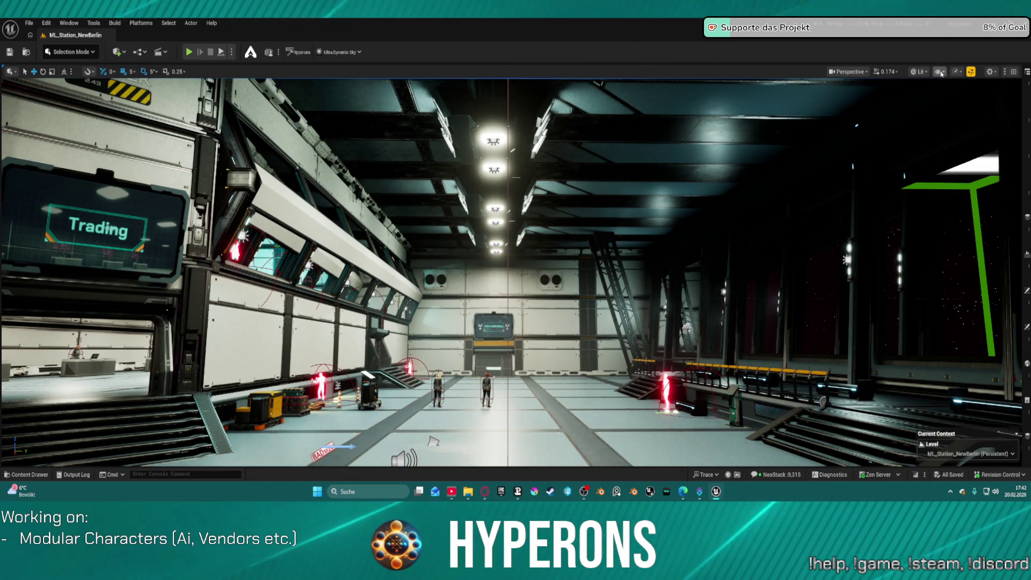
Step: Check the viewport scalability is set to High, then bring up the File menu
left_click(956, 71)
left_click(956, 71)
left_click(956, 72)
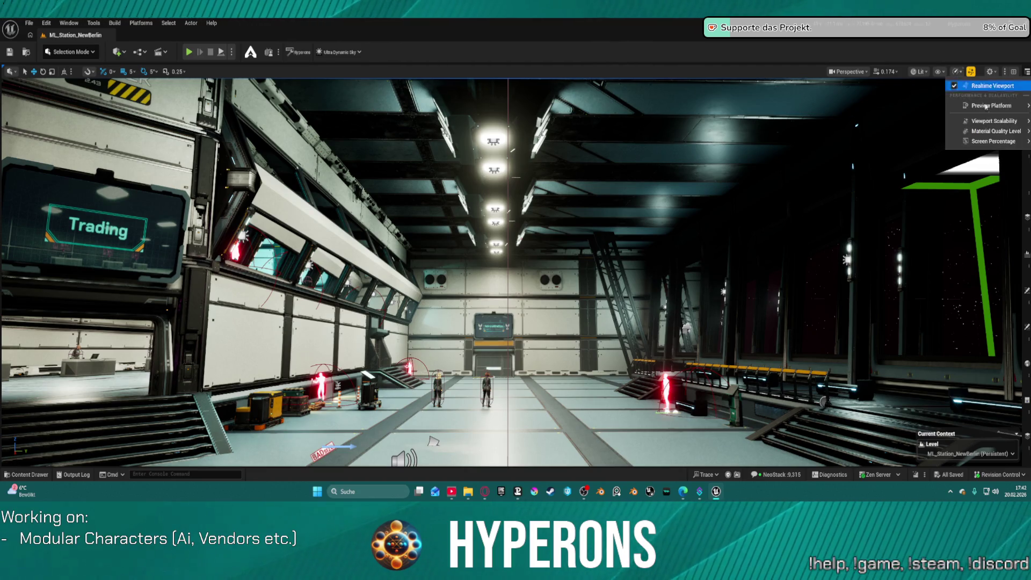
mouse_move(1004, 123)
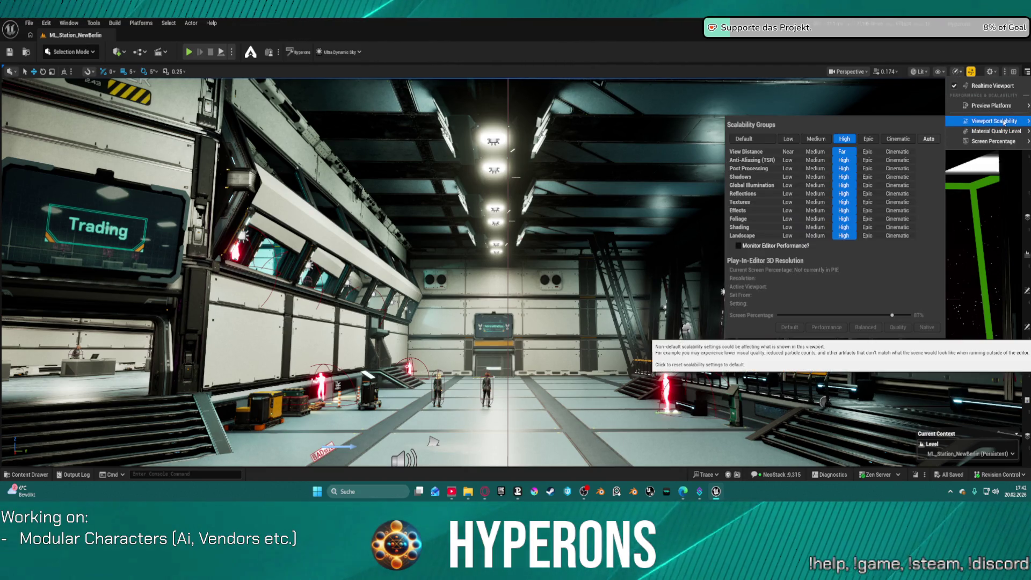
left_click(765, 92)
left_click(29, 23)
mouse_move(79, 75)
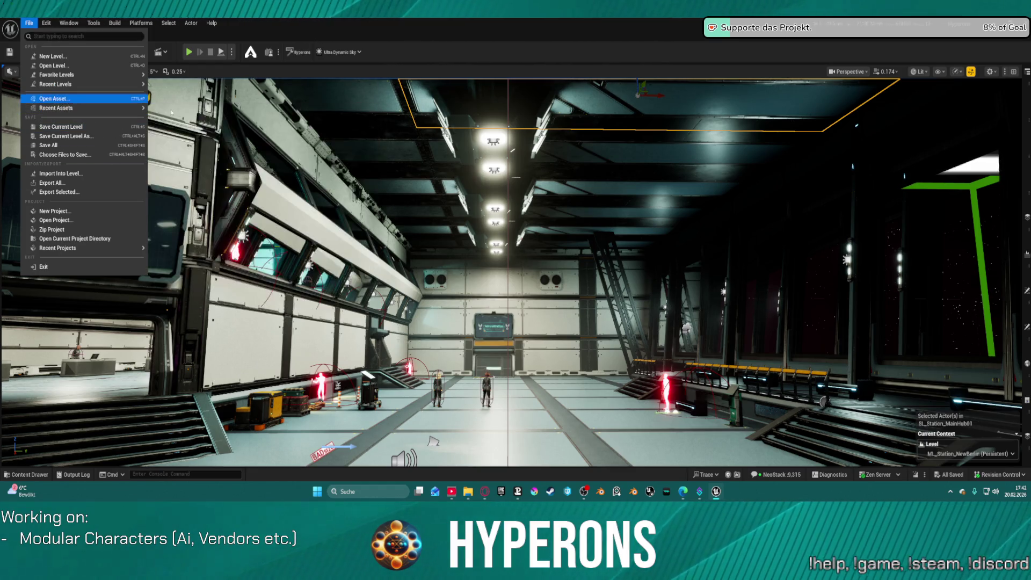
Step: Load Star_System_NewEden from File > Recent Levels and dismiss the Project Browser
mouse_move(115, 109)
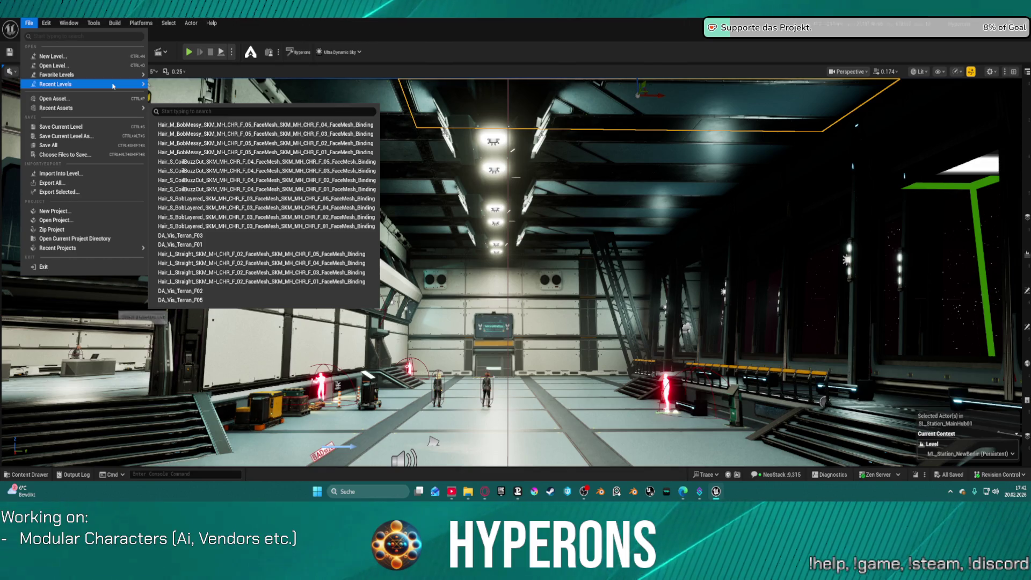
mouse_move(129, 84)
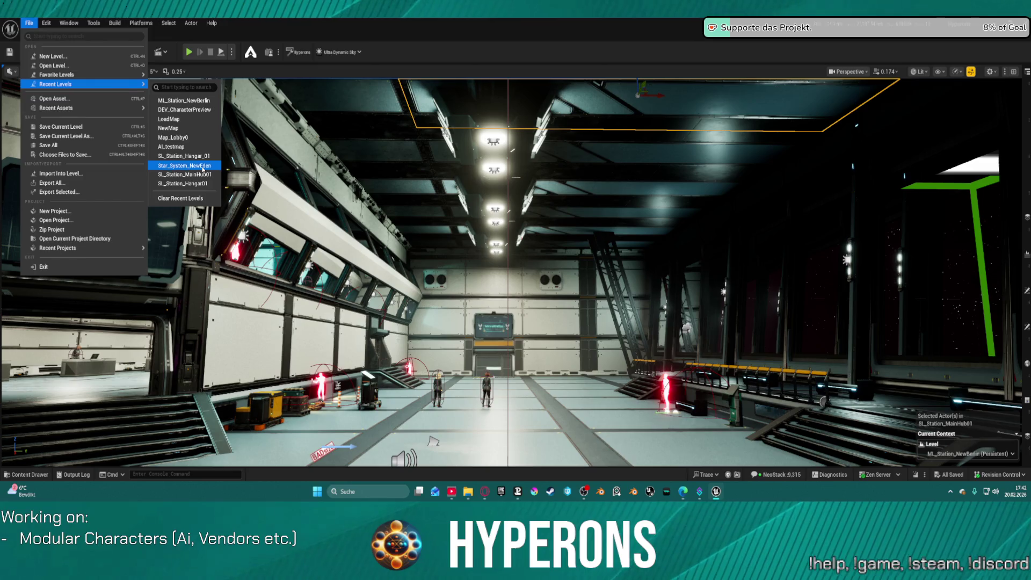
left_click(203, 170)
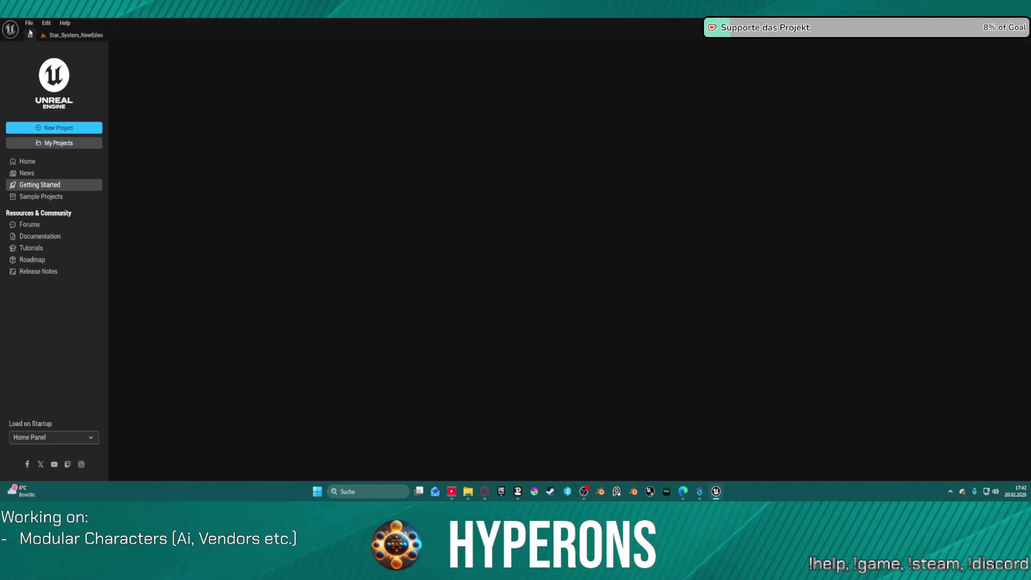
left_click(29, 24)
left_click(29, 26)
left_click(27, 24)
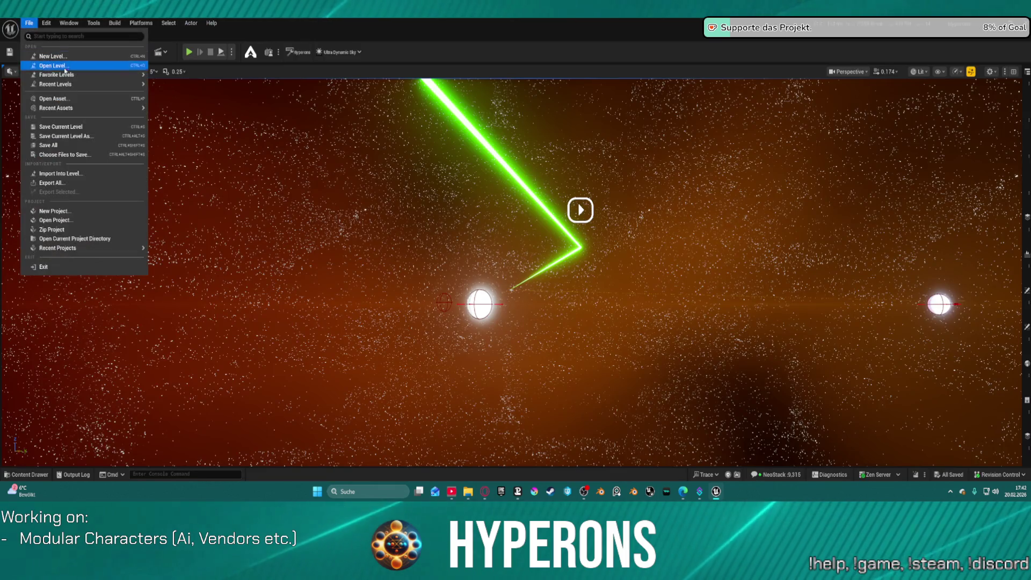
Step: Open LV_P_Inogo from Maps/Planets/System_NewEden using File > Open Level
mouse_move(71, 85)
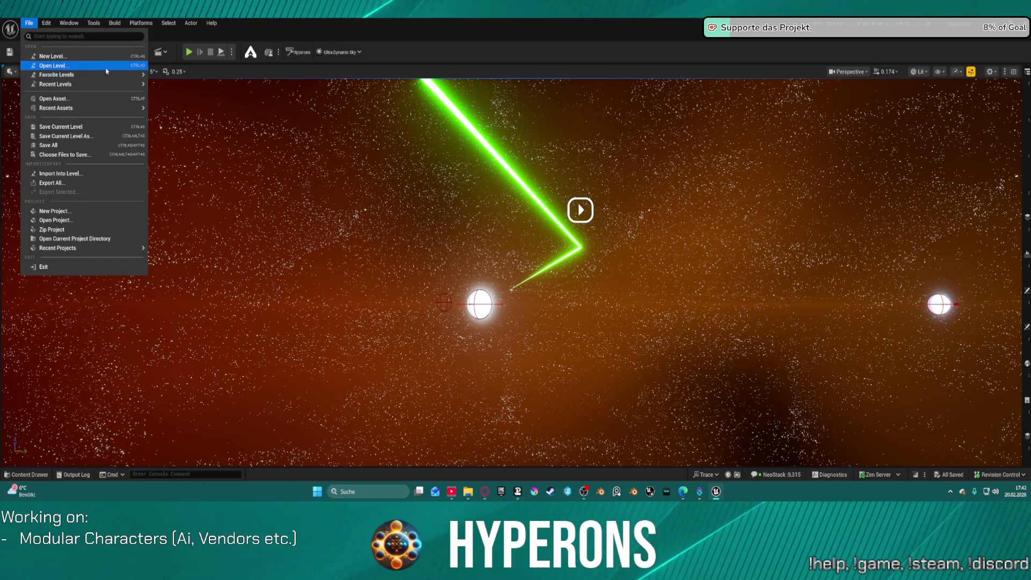
left_click(106, 67)
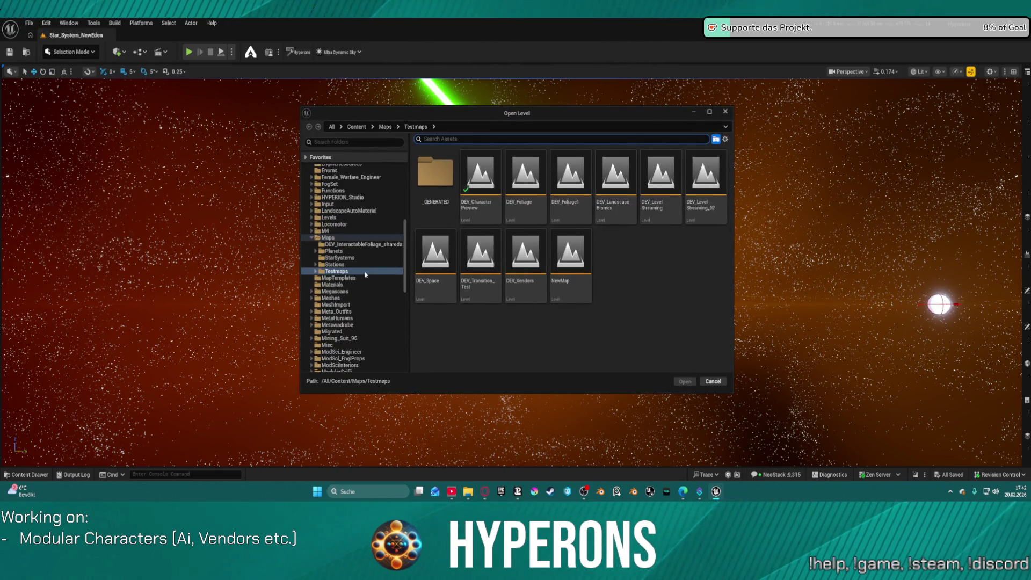
left_click(334, 251)
left_click(493, 176)
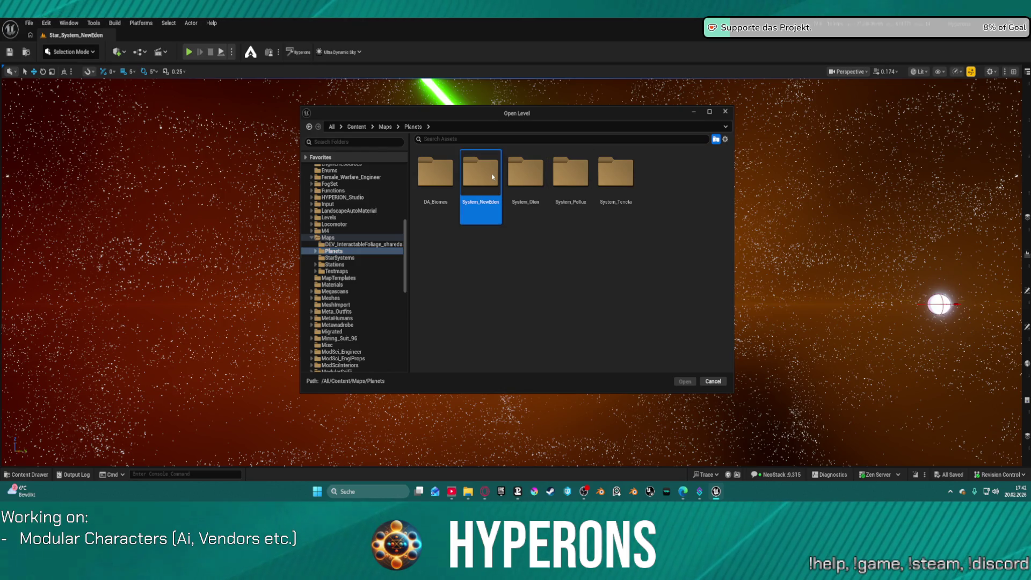
double_click(493, 177)
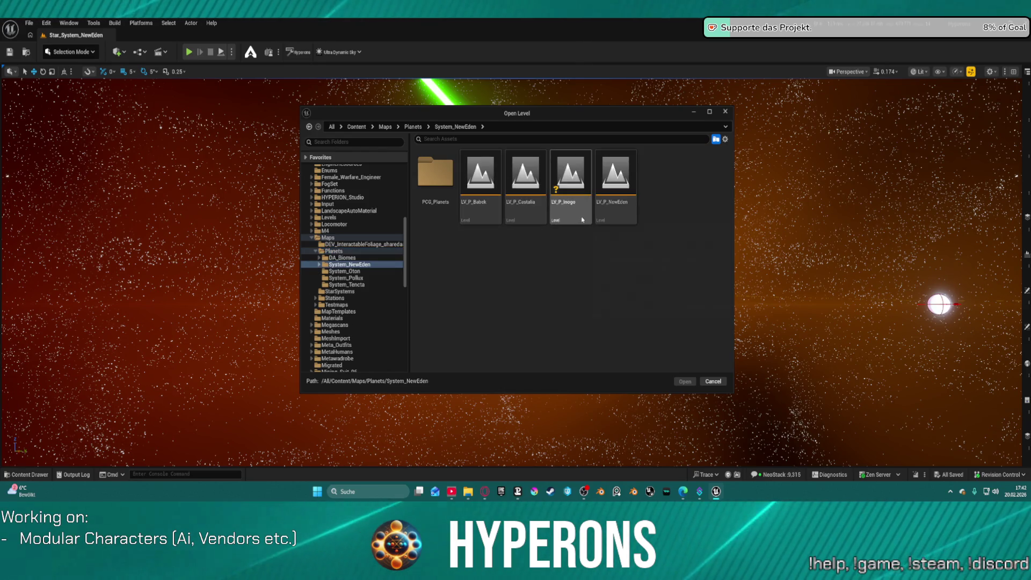
mouse_move(620, 215)
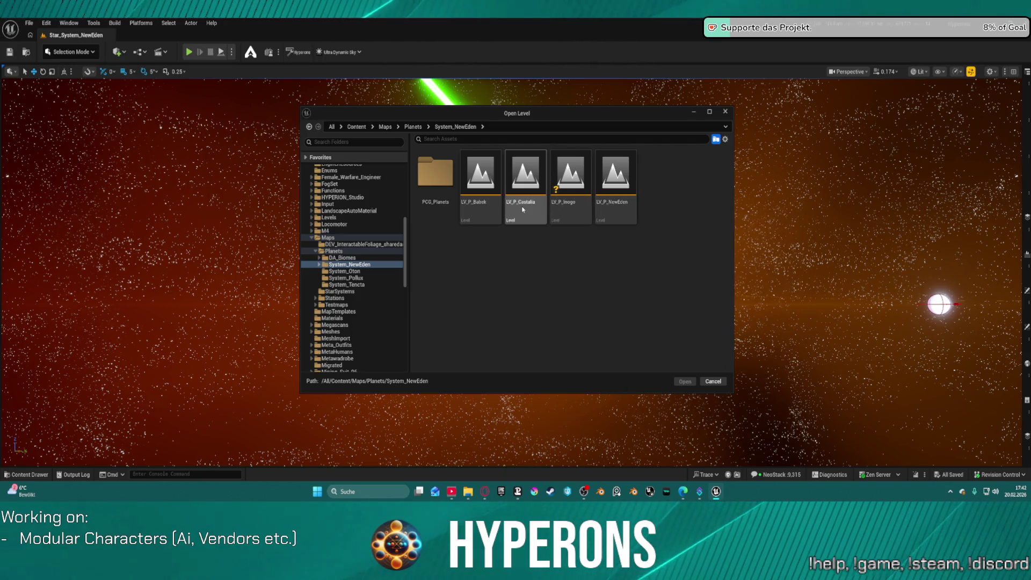
mouse_move(523, 209)
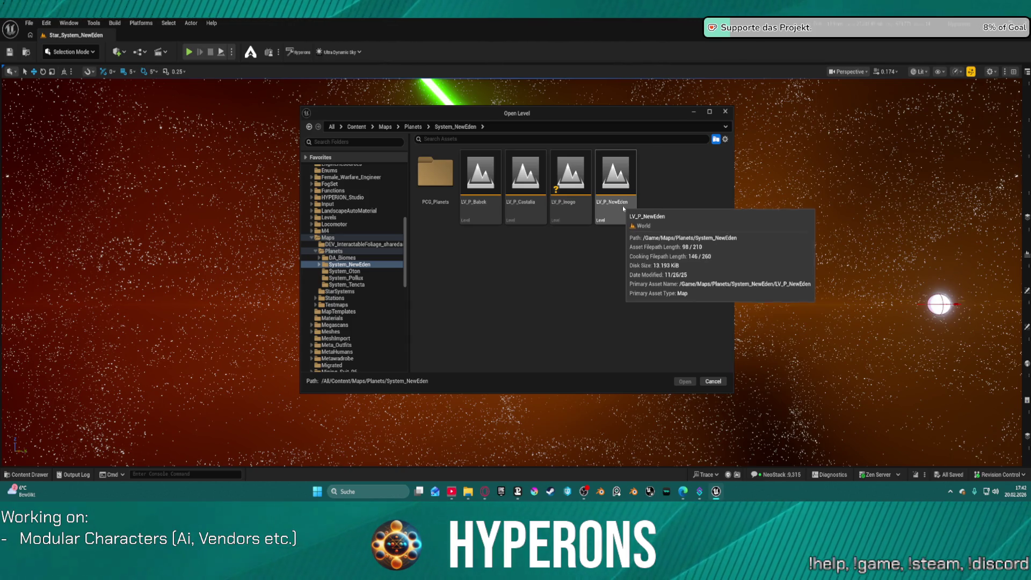
left_click(578, 198)
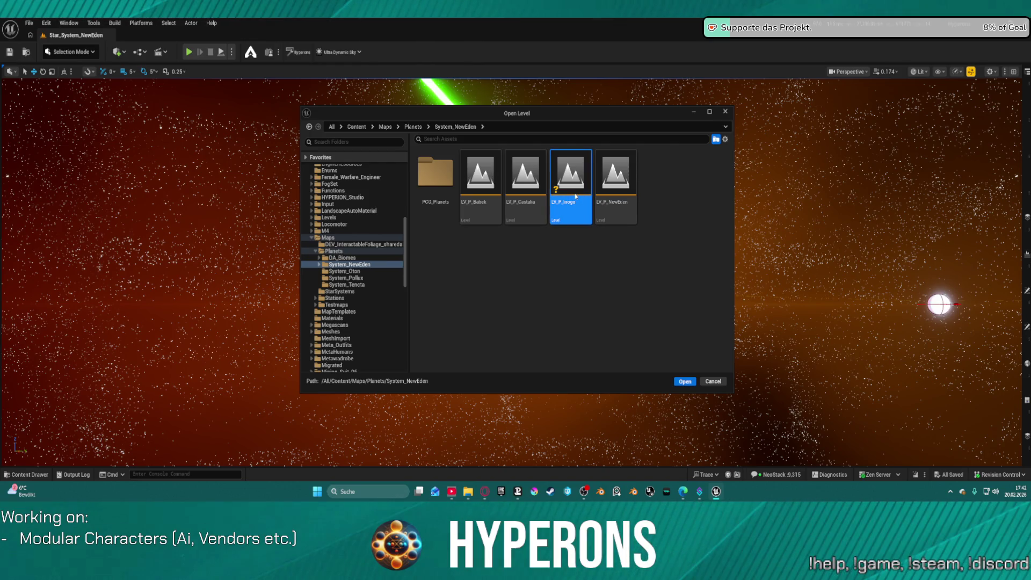
double_click(575, 196)
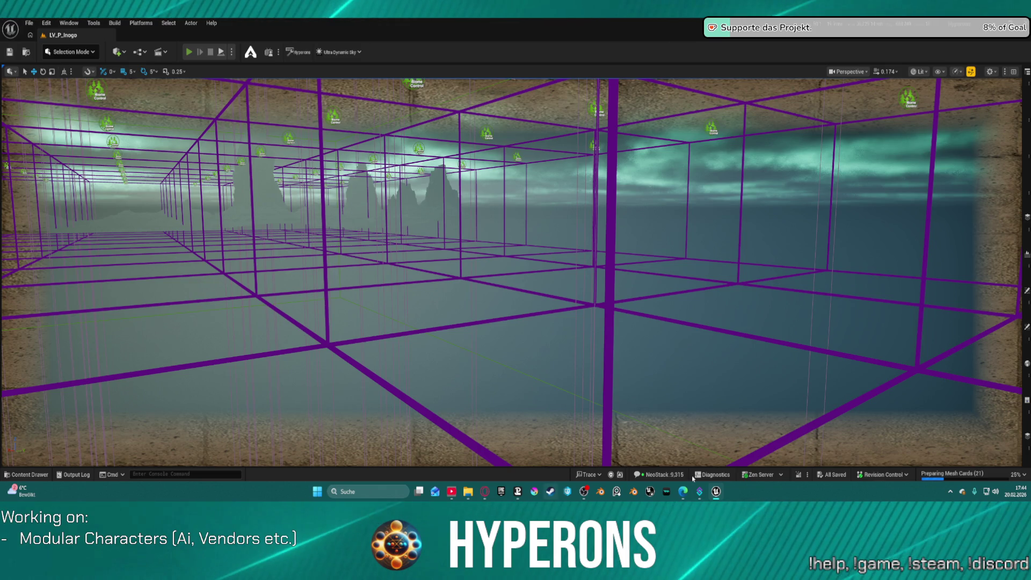
Step: Start a Play-In-Editor session on LV_P_Inogo with Alt+P
mouse_move(717, 495)
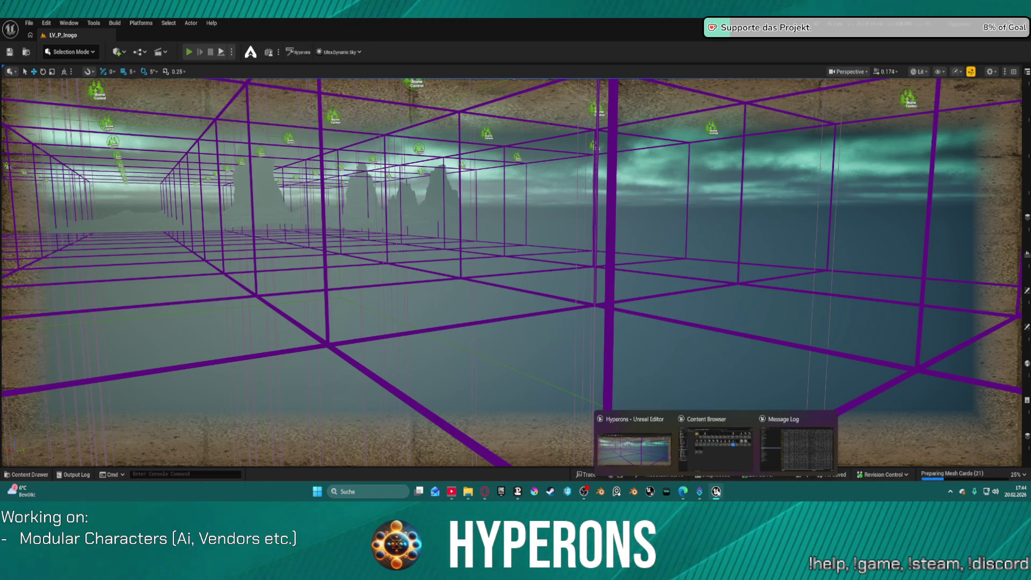
mouse_move(707, 450)
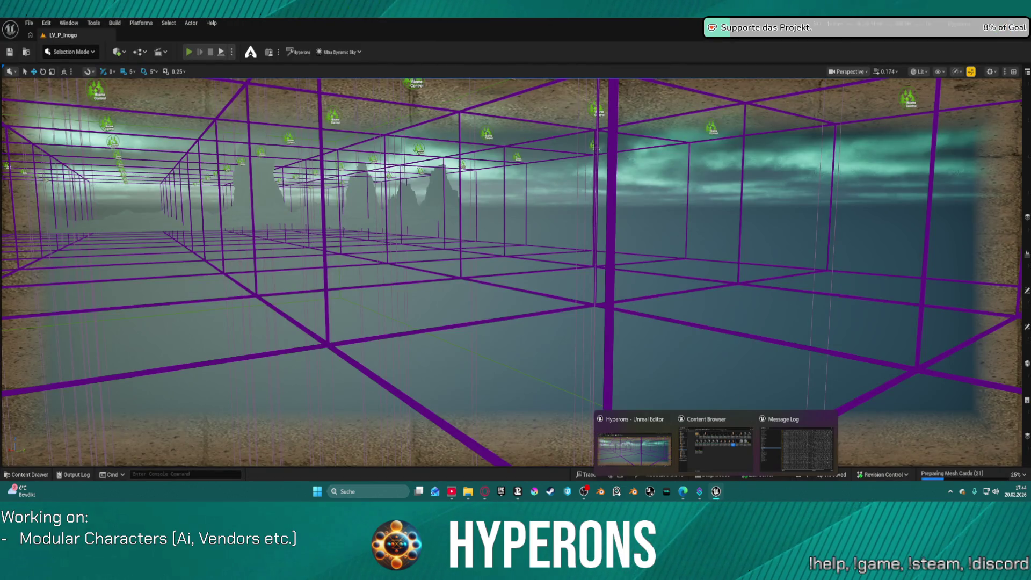
key("alt+p")
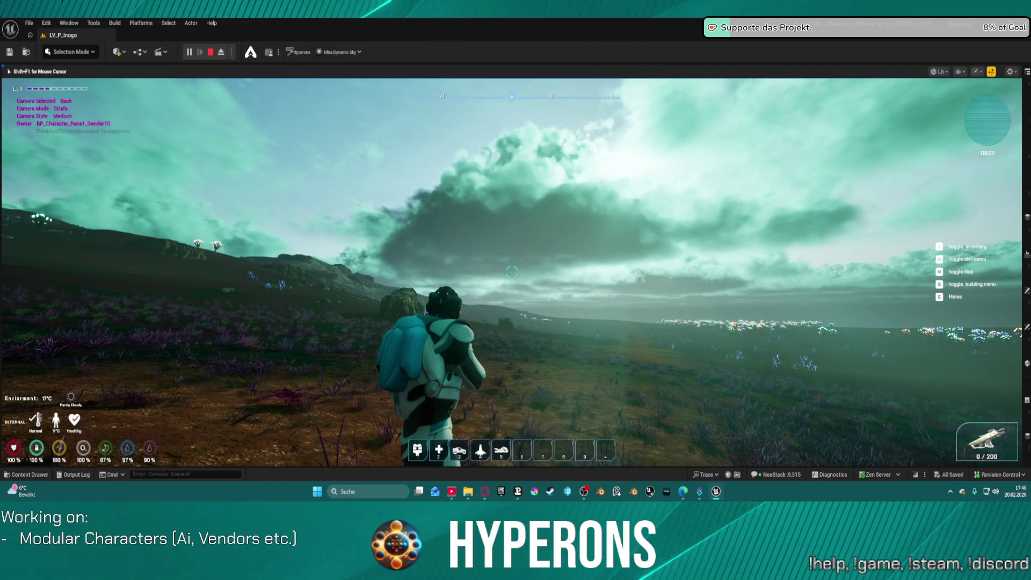
Step: Sprint the character across the purple meadow to the glowing trees, then end the play-test
key("e")
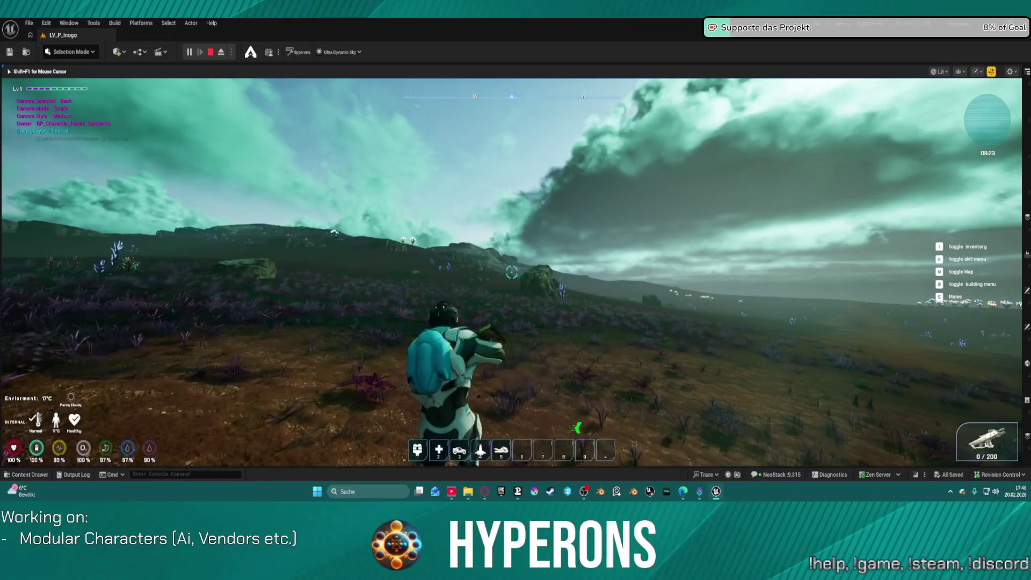
key("e")
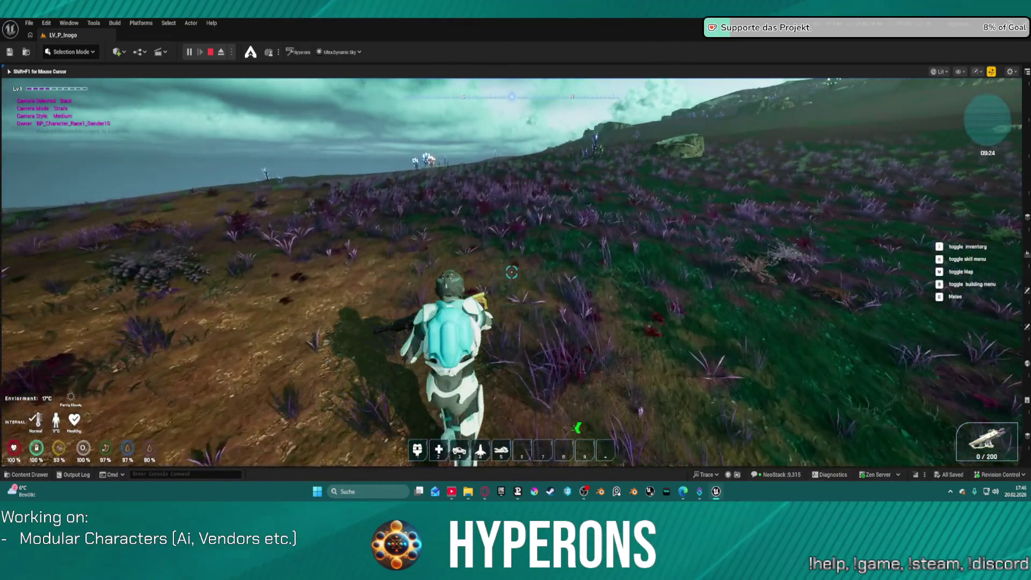
key("shift+w")
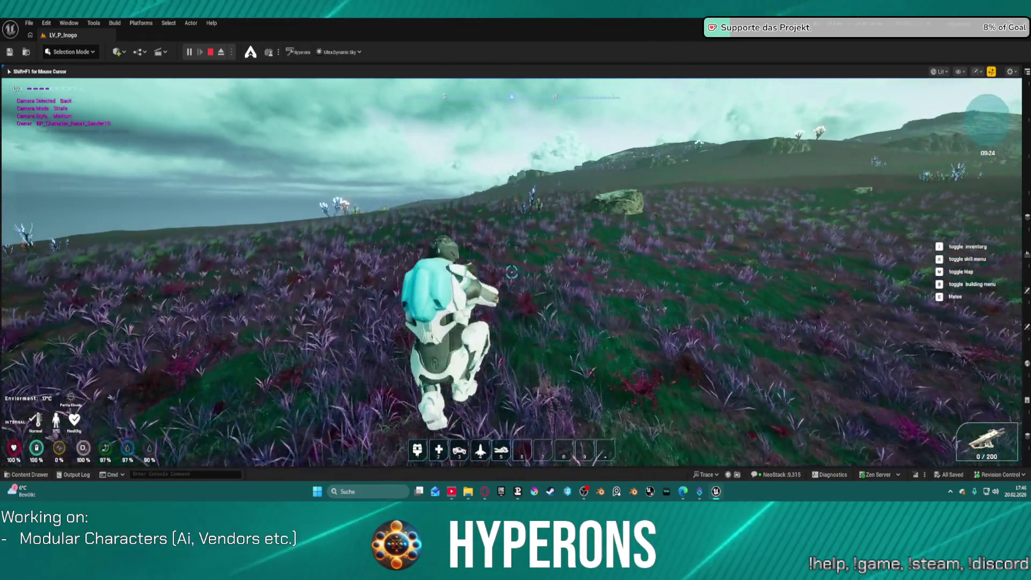
key("w")
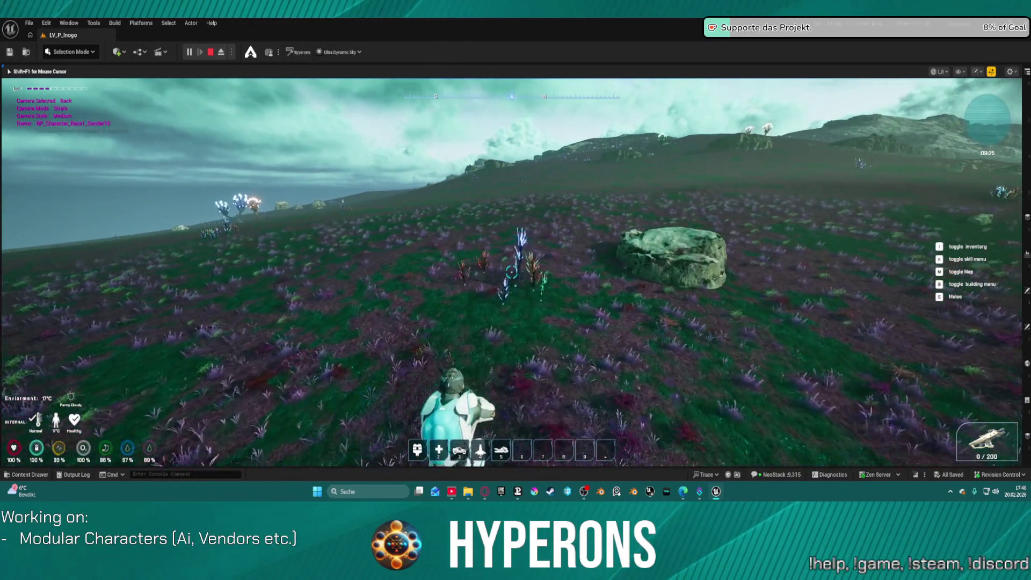
key("w")
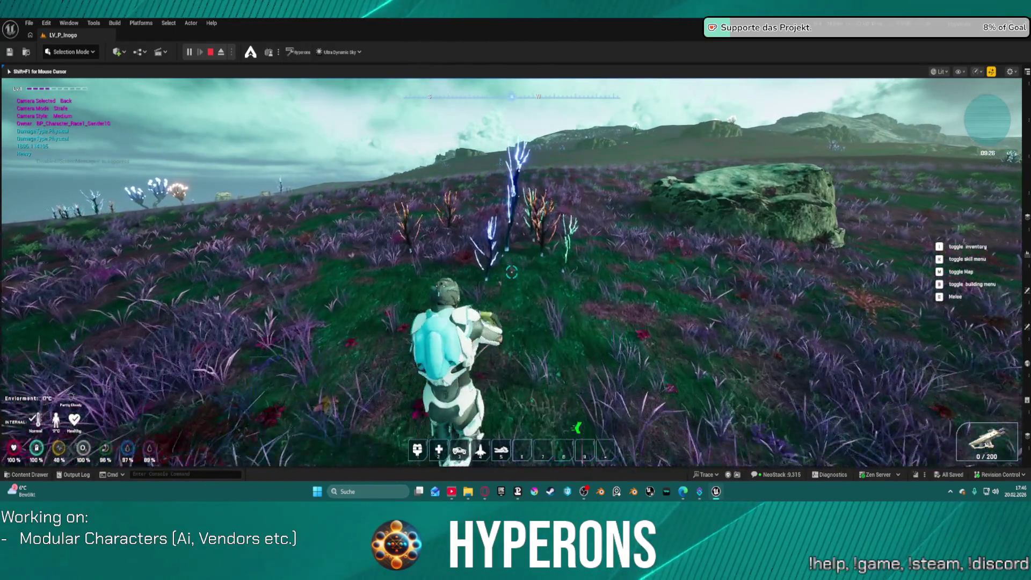
key("w")
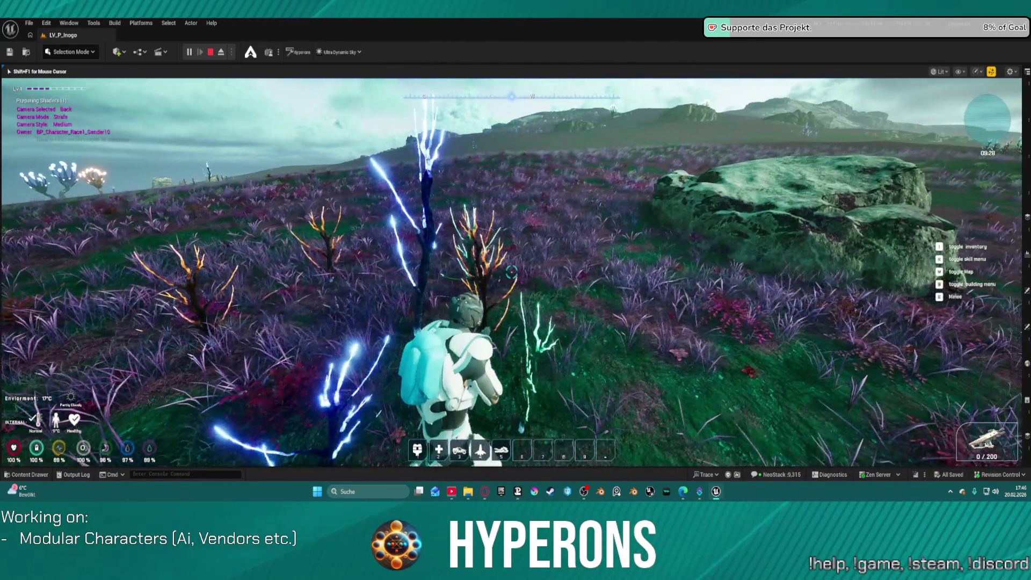
key("w")
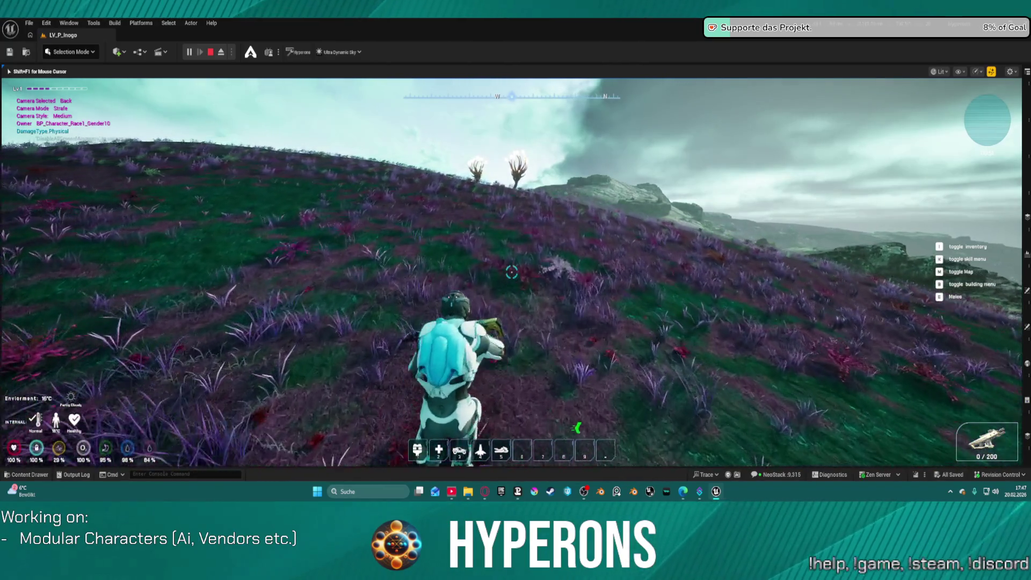
key("Escape")
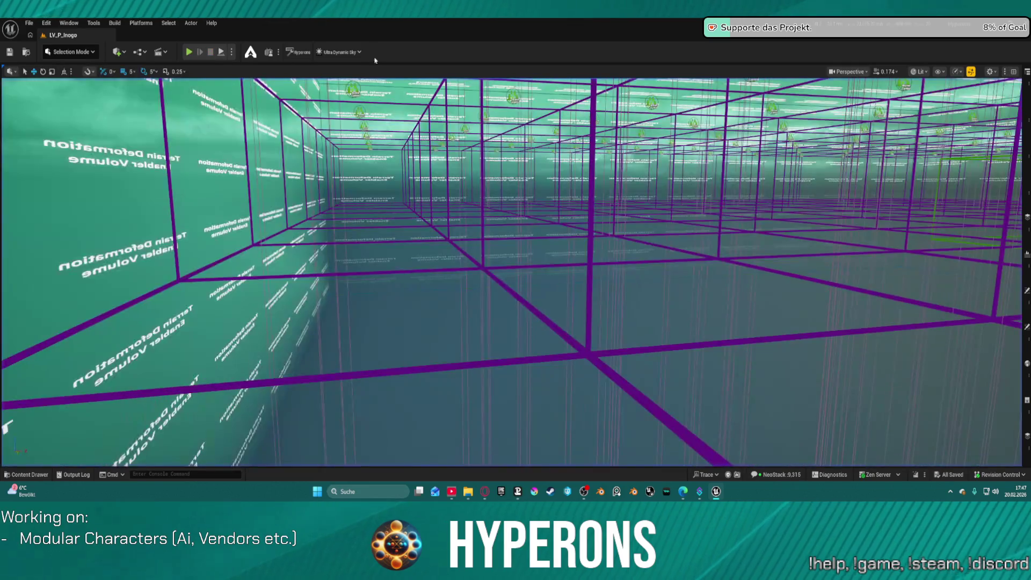
Step: Select LV_P_Castalia in the File > Open Level dialog and load it
left_click(29, 22)
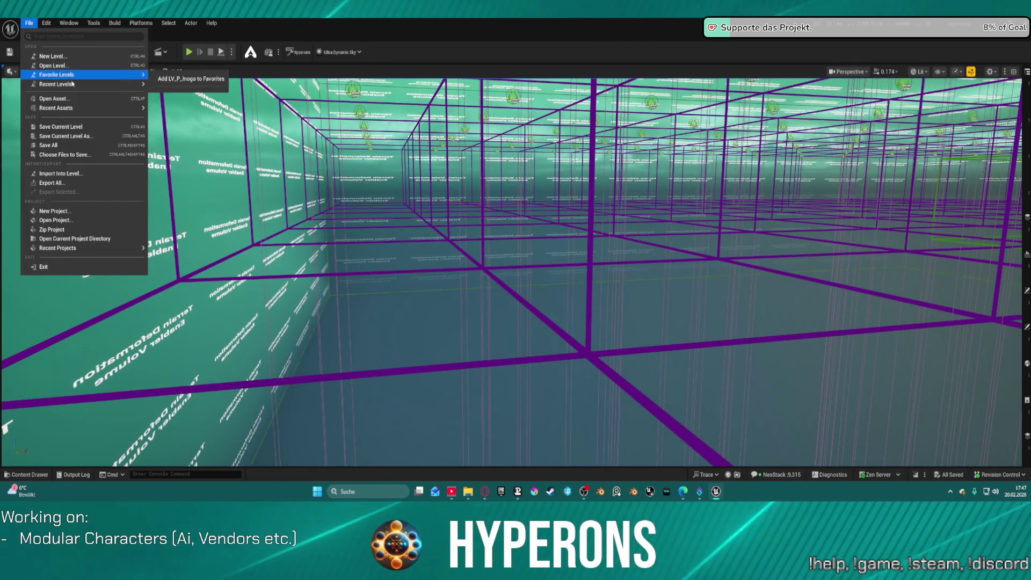
left_click(62, 66)
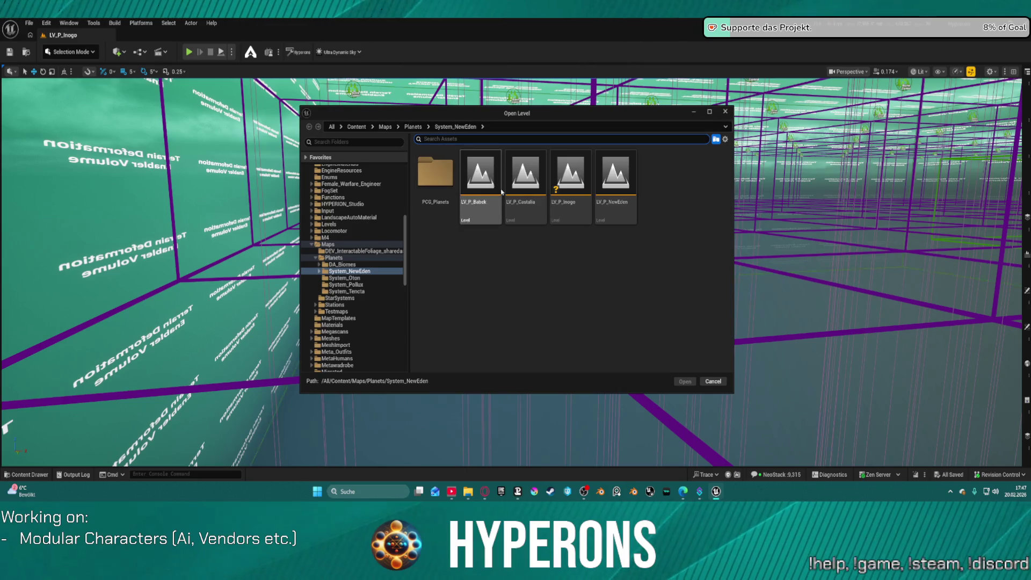
left_click(532, 183)
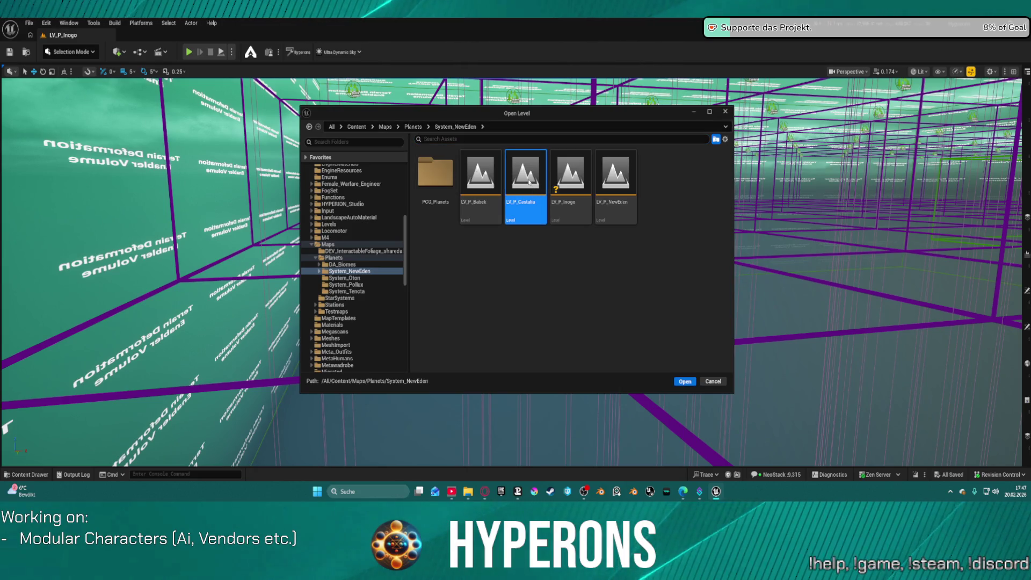
left_click(684, 381)
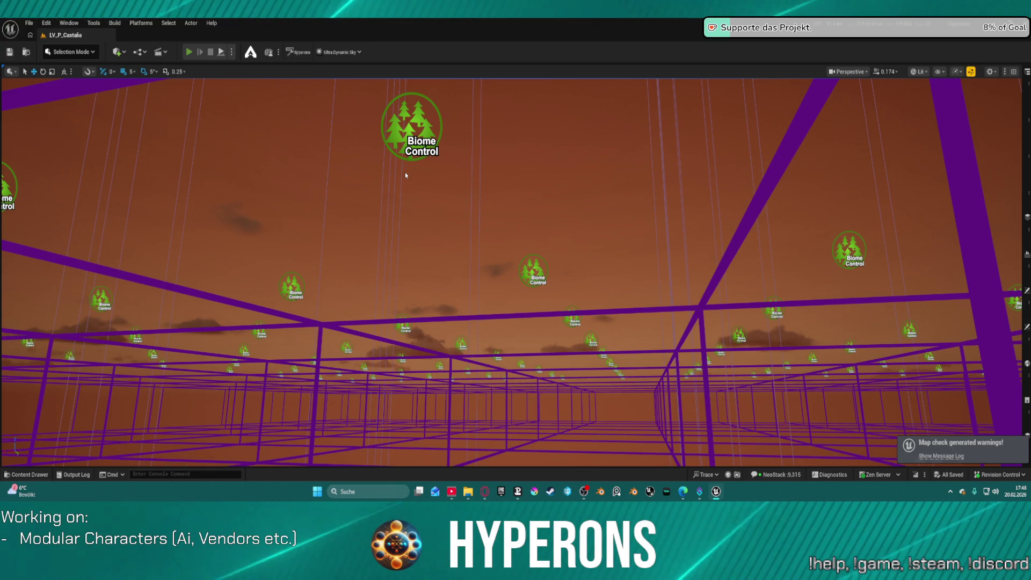
Step: Start play-testing the loaded LV_P_Castalia level with Alt+P
key("alt+p")
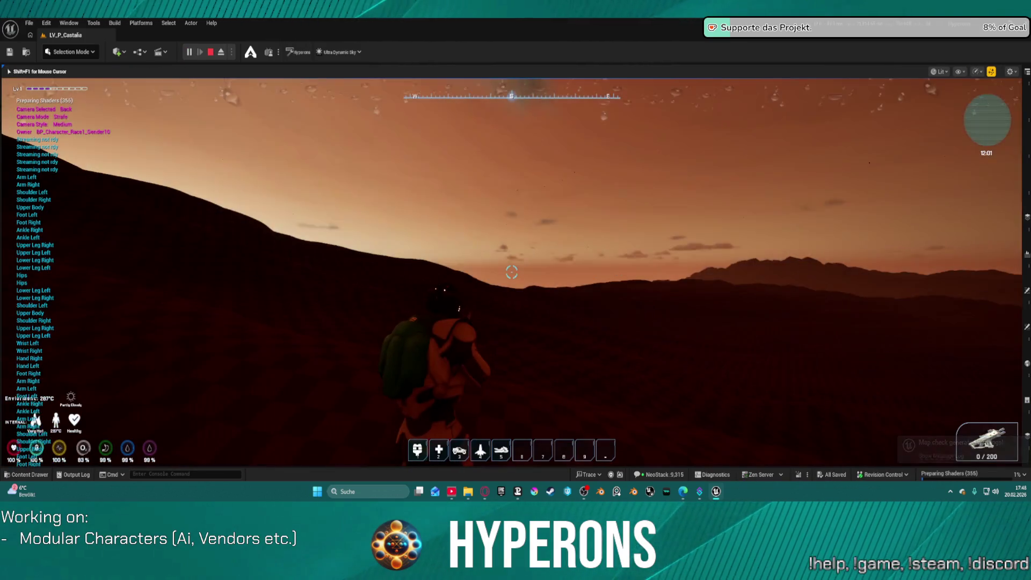
Step: Jetpack up, walk to the parked hoverbike and climb aboard with F
mouse_move(511, 272)
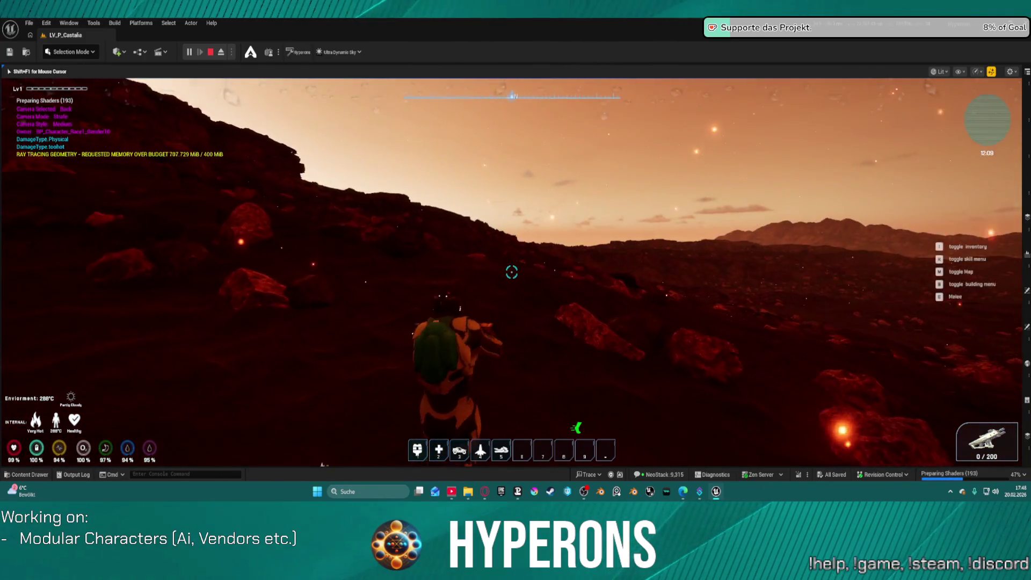
key("space")
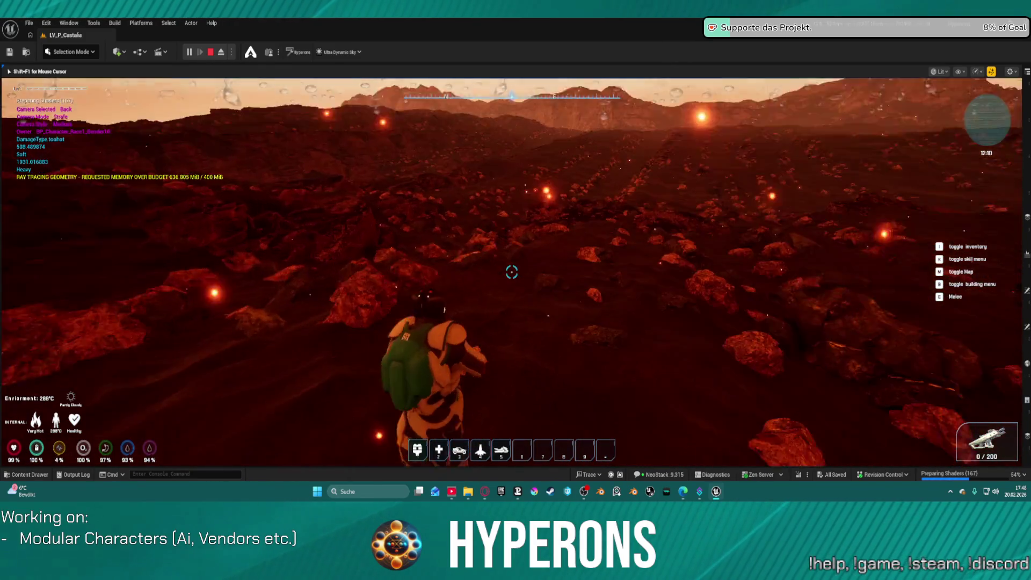
key("w")
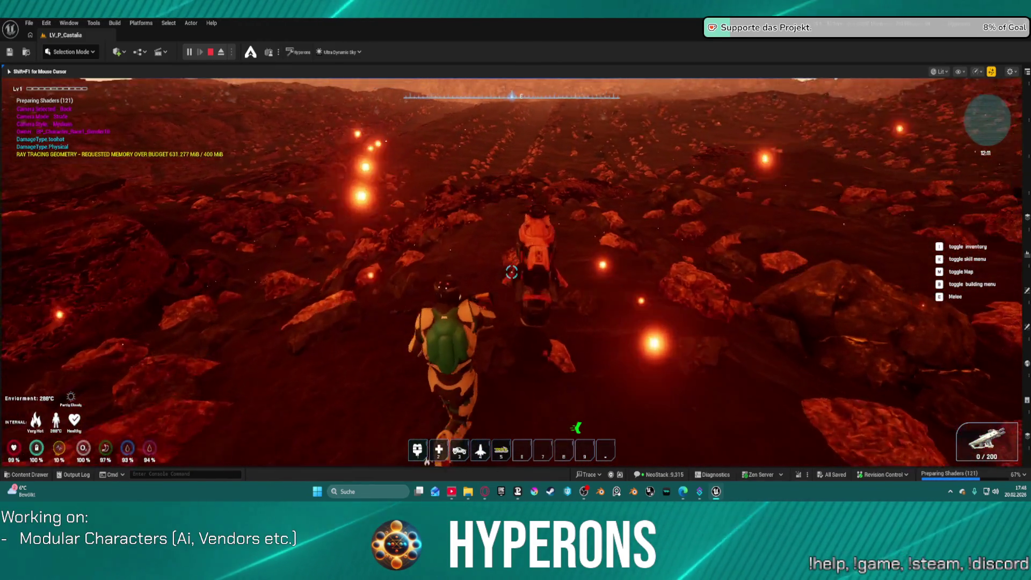
key("w")
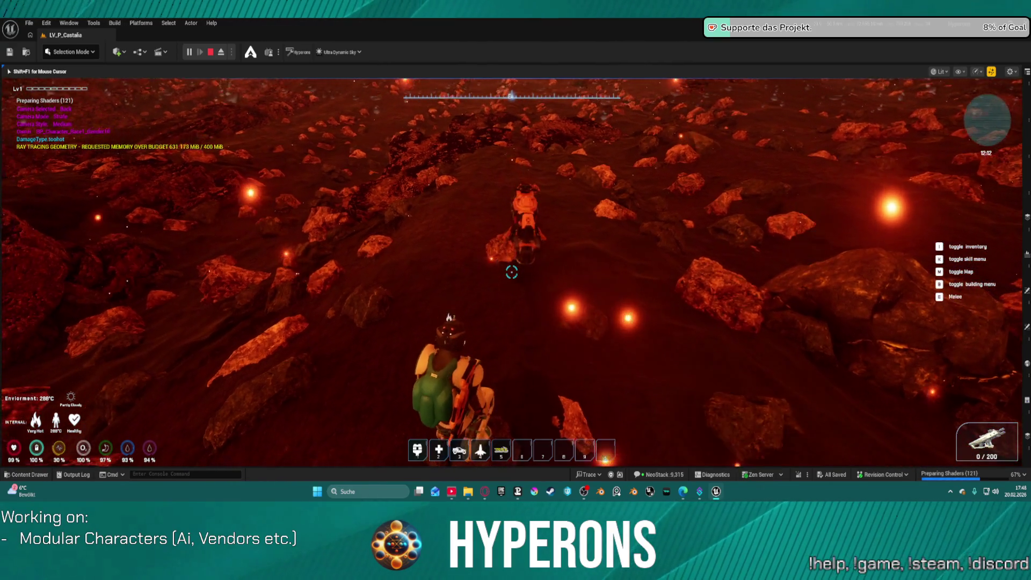
key("f")
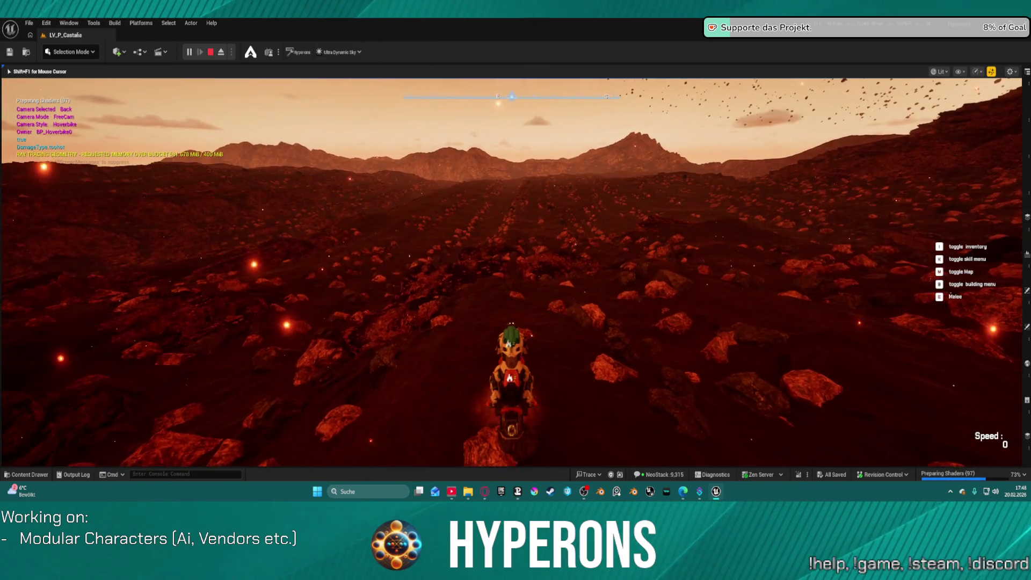
Step: Drive the hoverbike forward across the red rocky terrain, veering left once
key("w")
key("w")
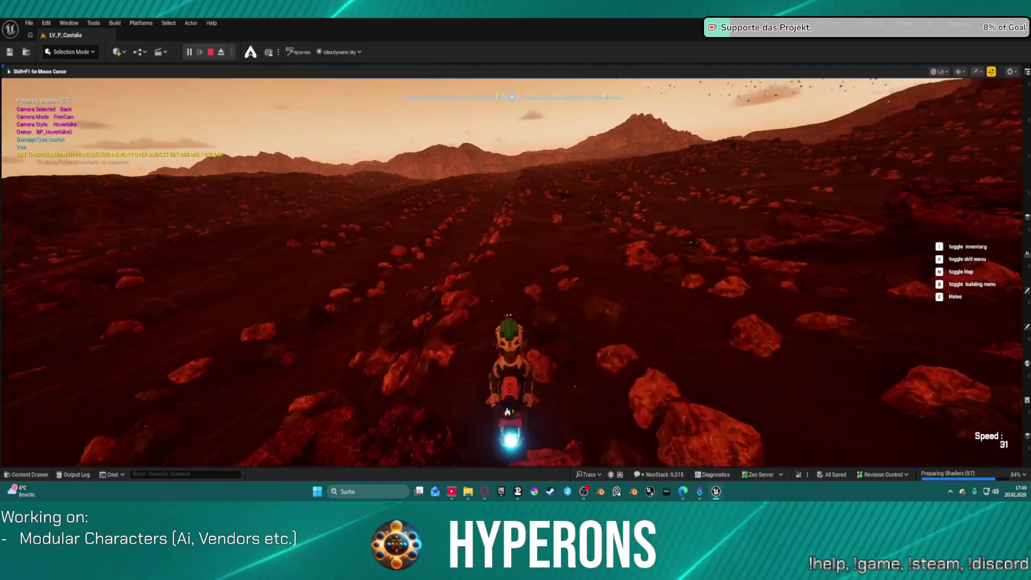
key("w")
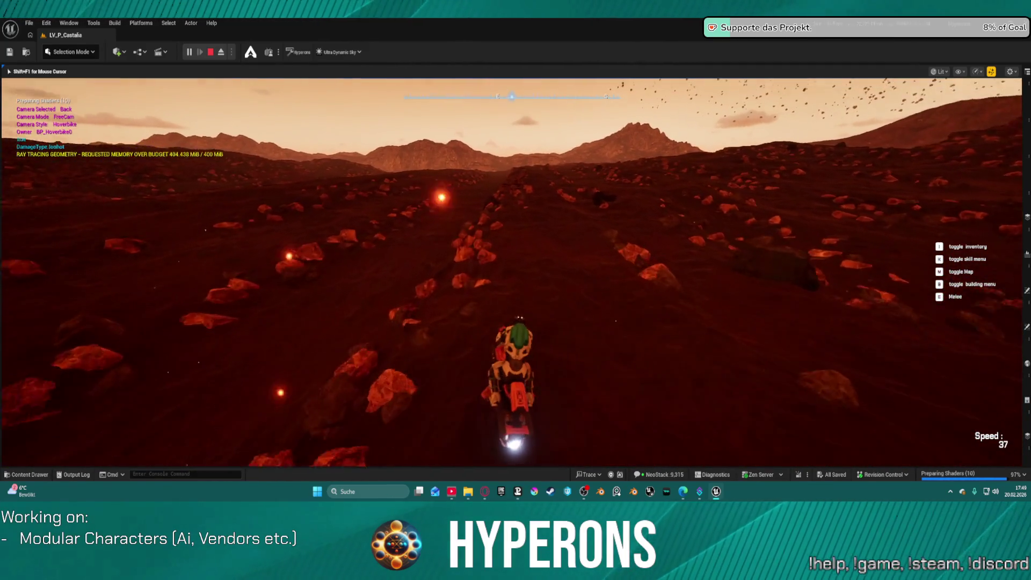
key("w")
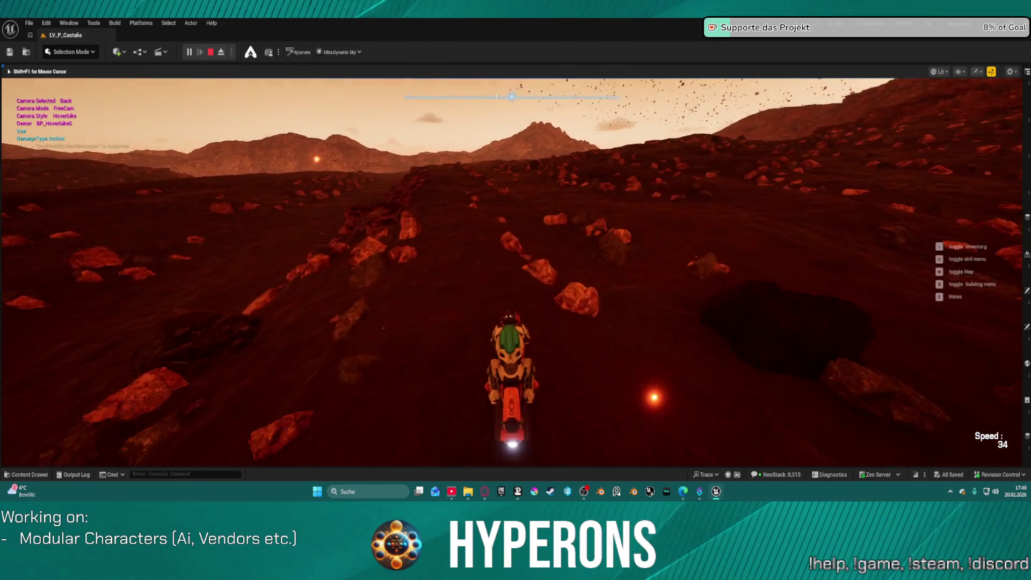
key("a")
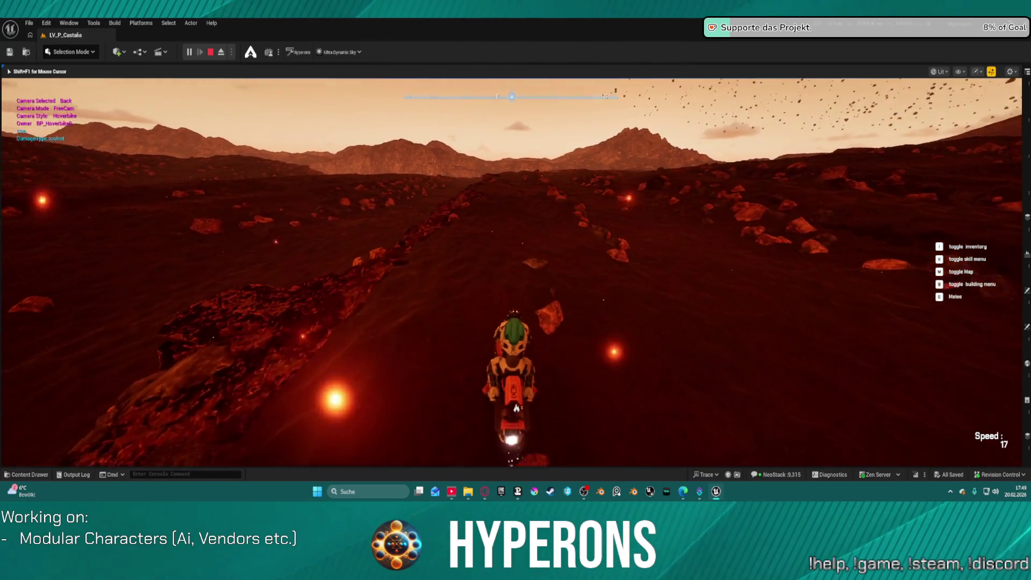
key("w")
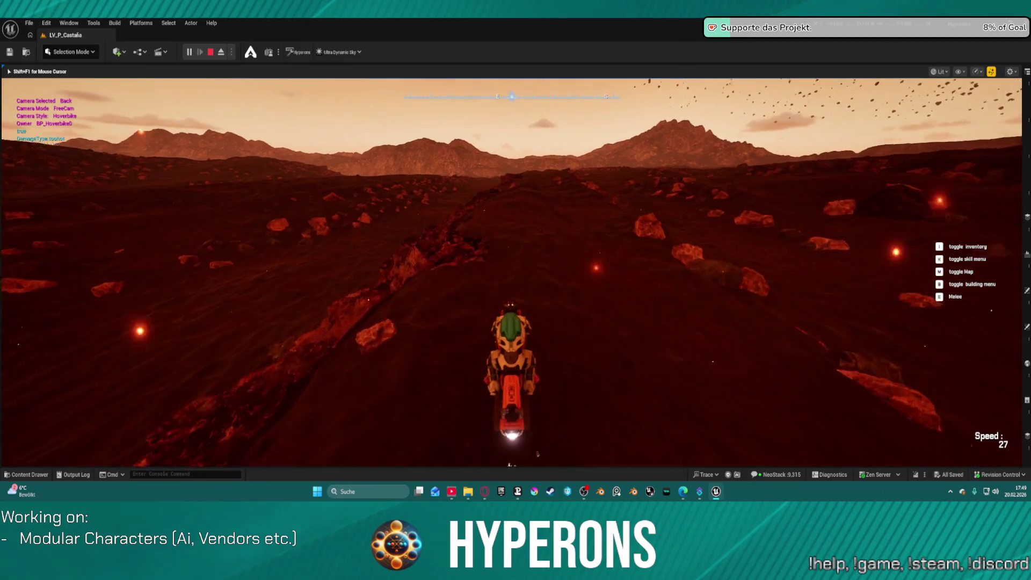
key("w")
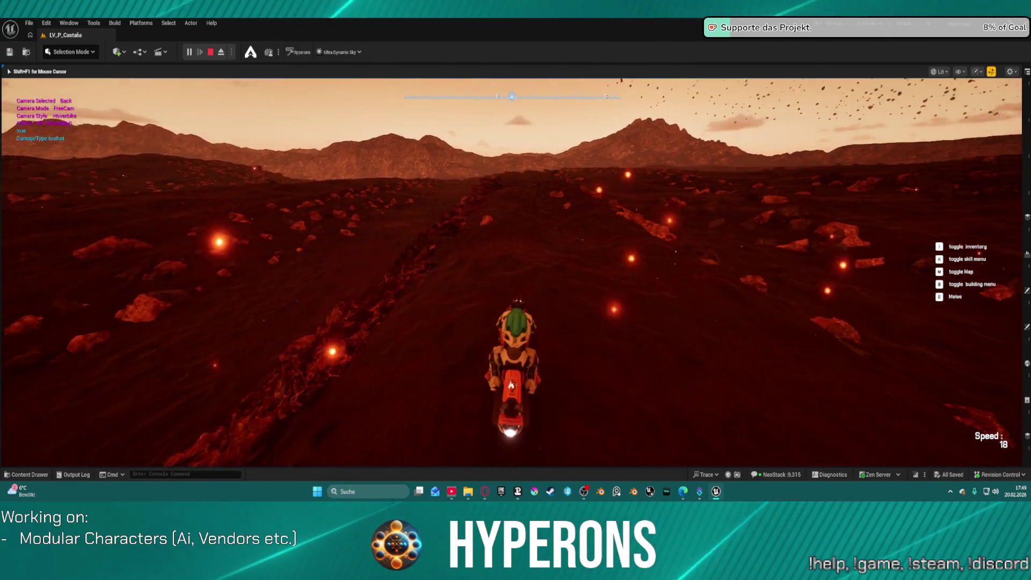
key("w")
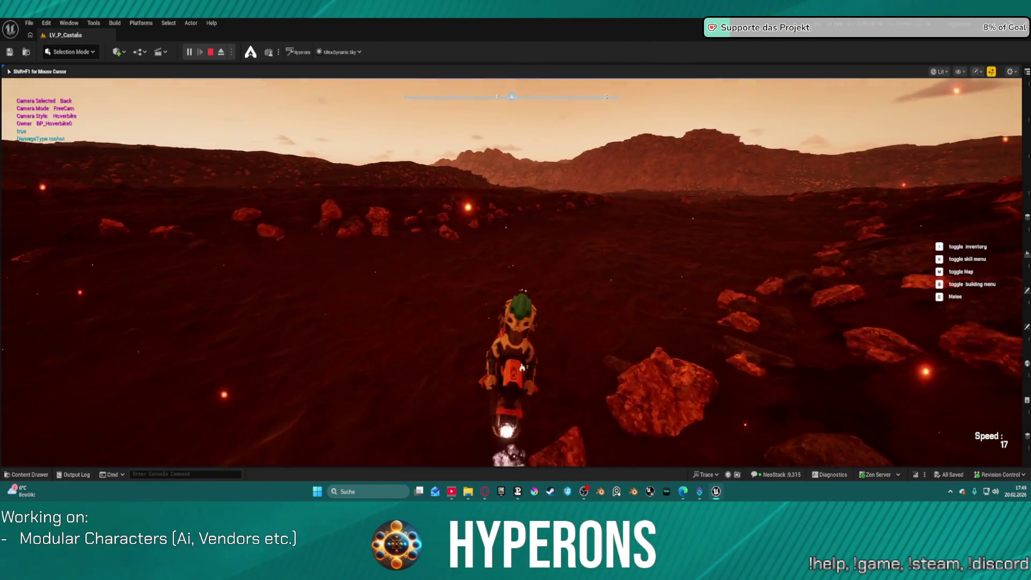
key("w")
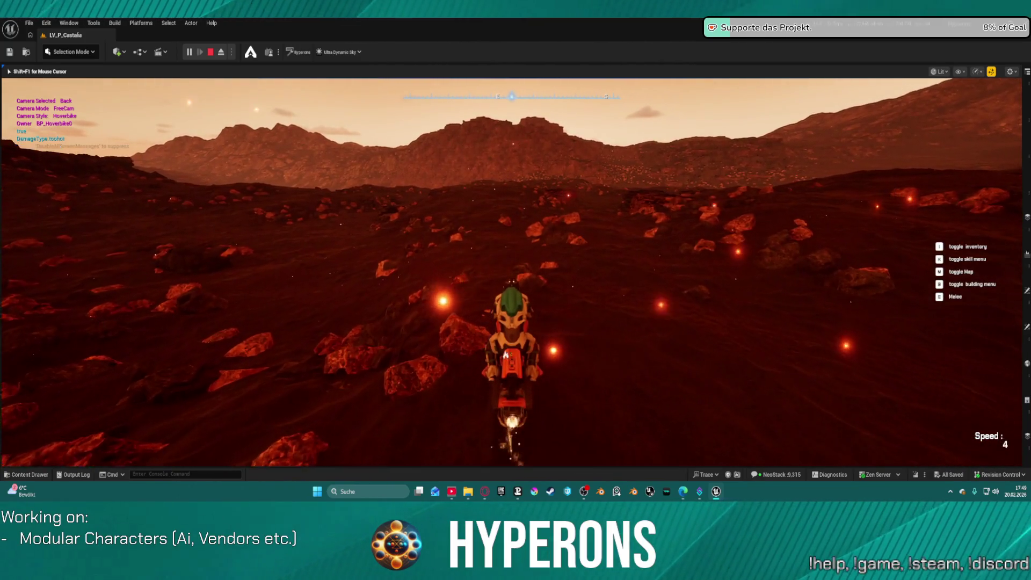
key("w")
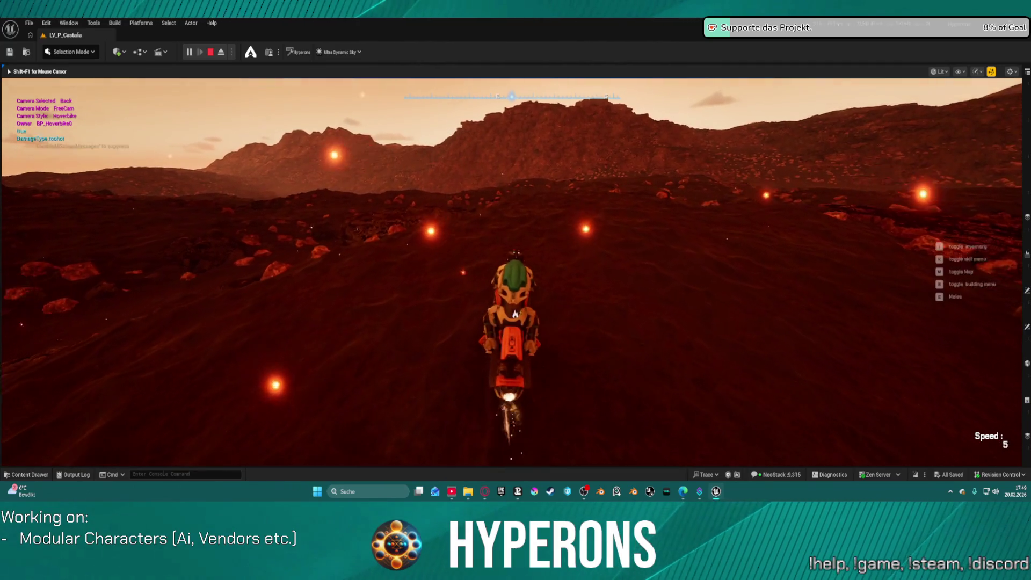
Step: Cycle the vehicle camera through rear and side views, then dismount with F
key("v")
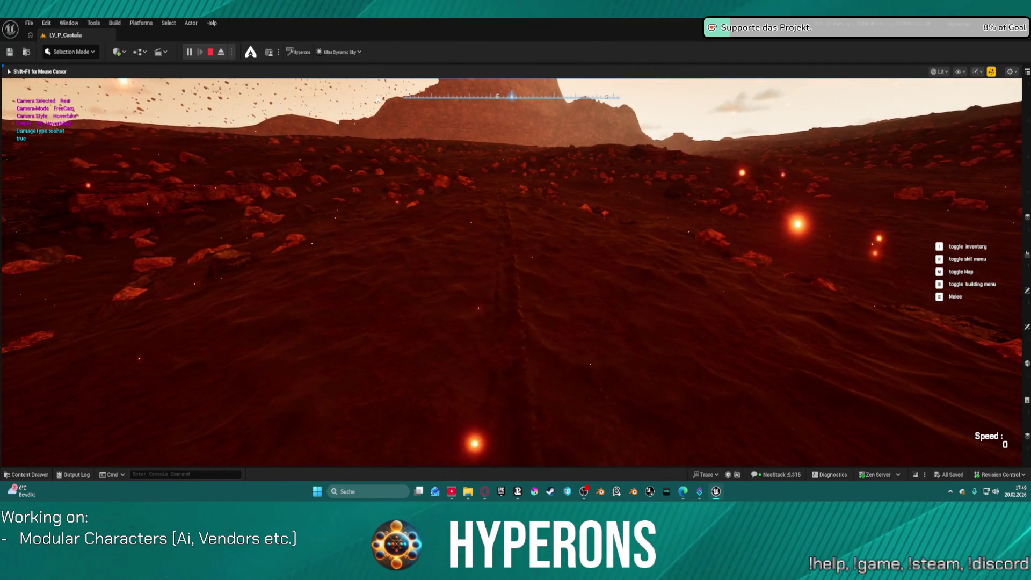
key("v")
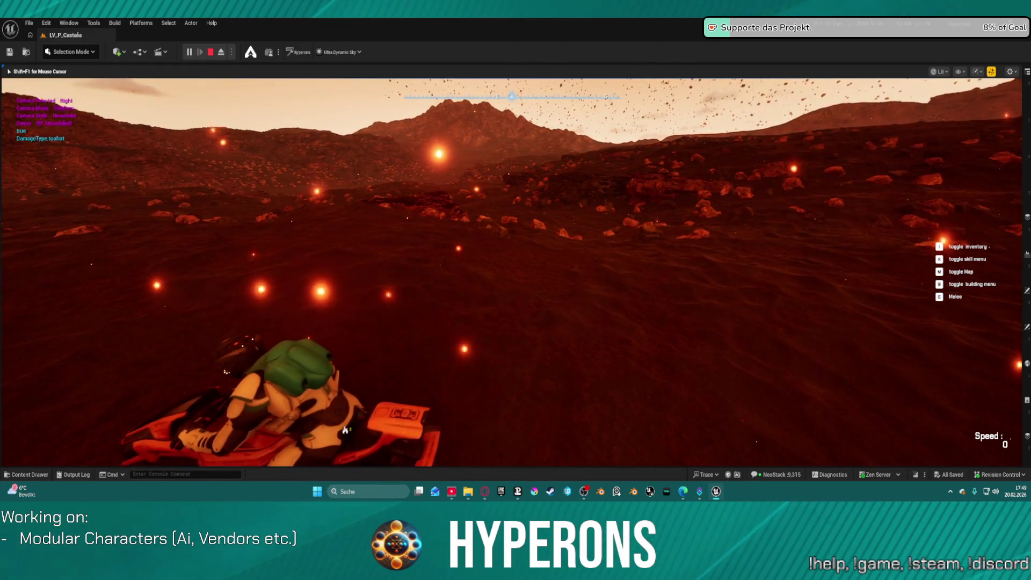
key("v")
key("v")
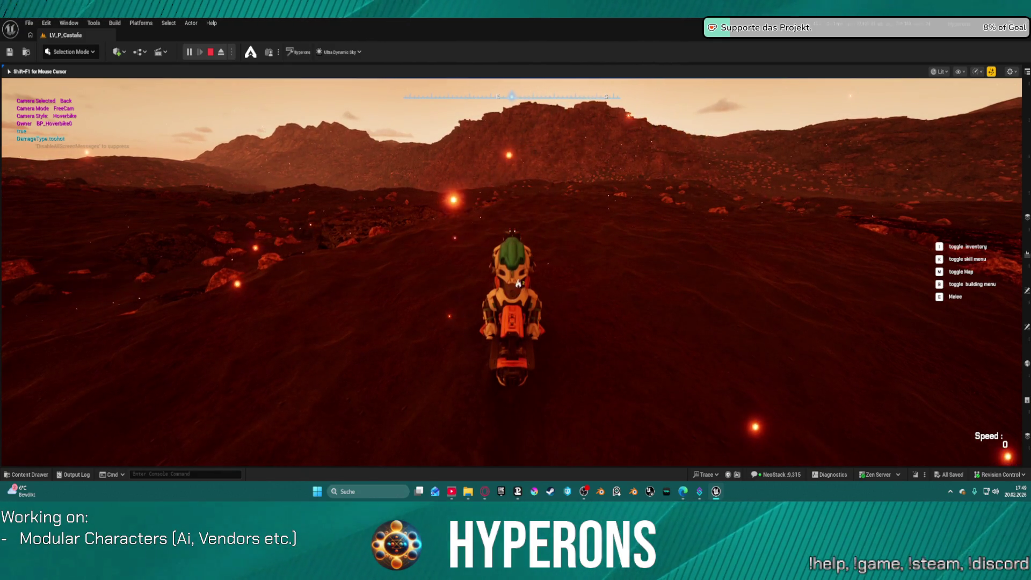
key("w")
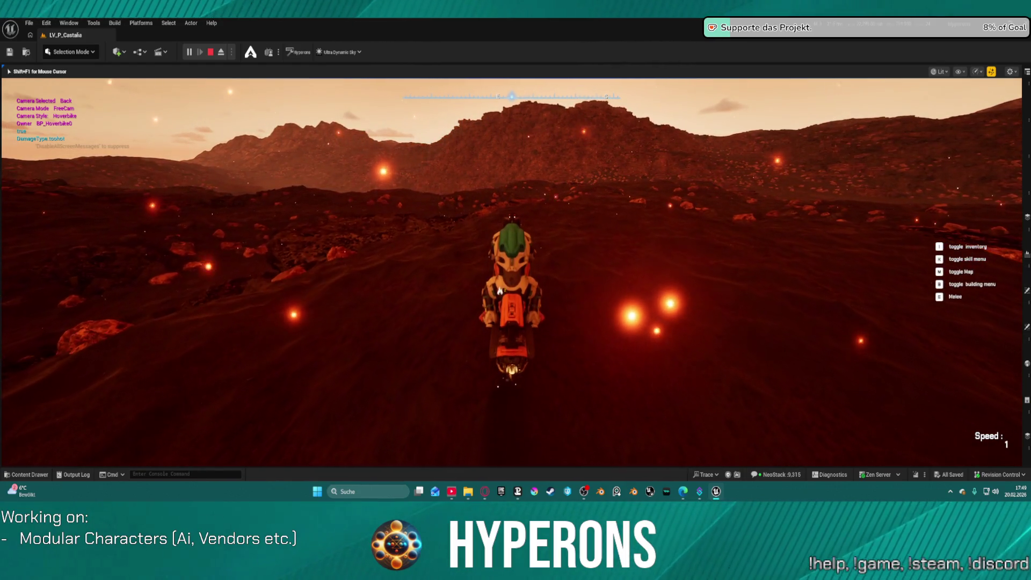
key("f")
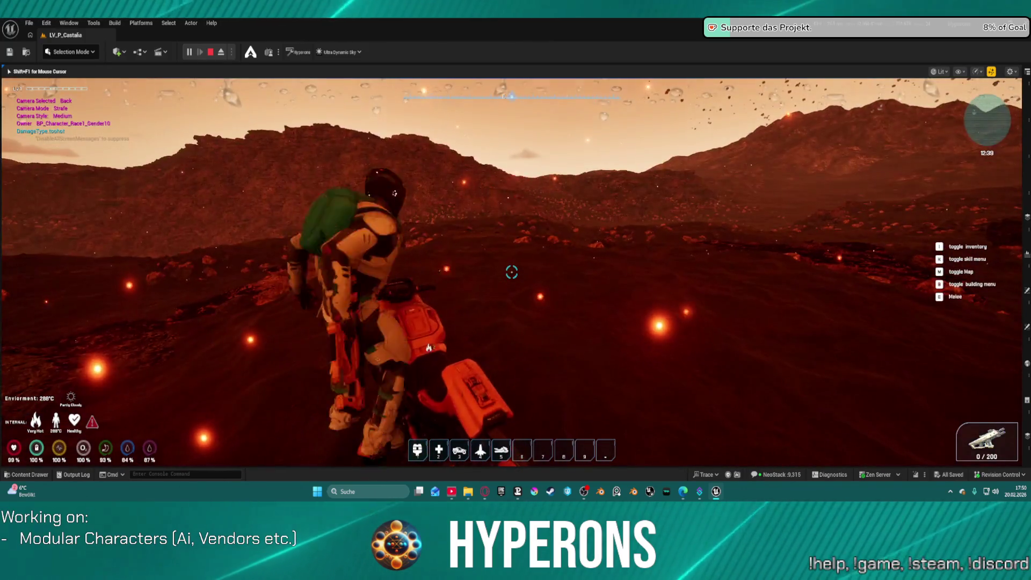
Step: Remount the hoverbike, turn toward the sun, reverse, and toggle side and rear cameras
key("f")
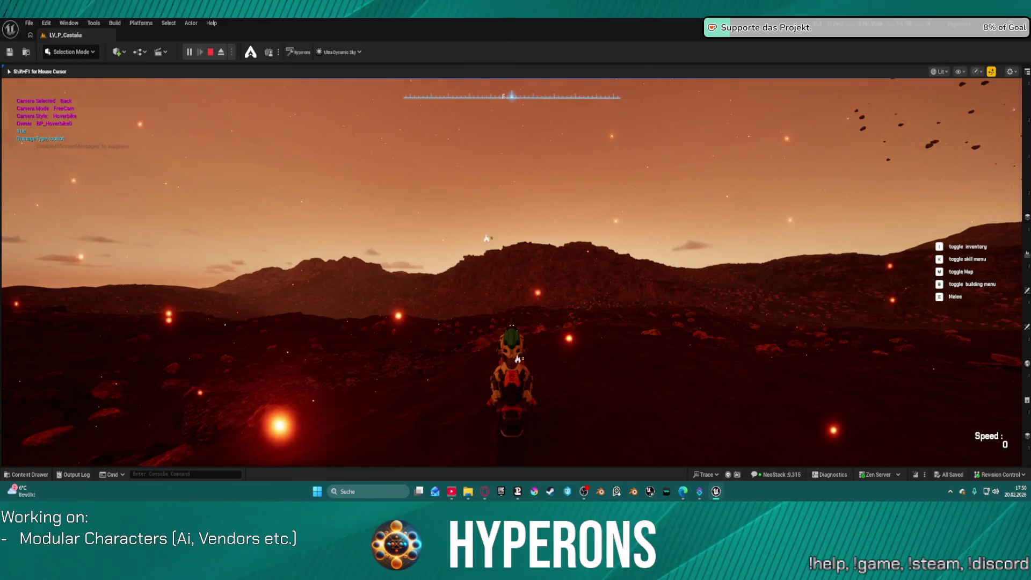
key("w")
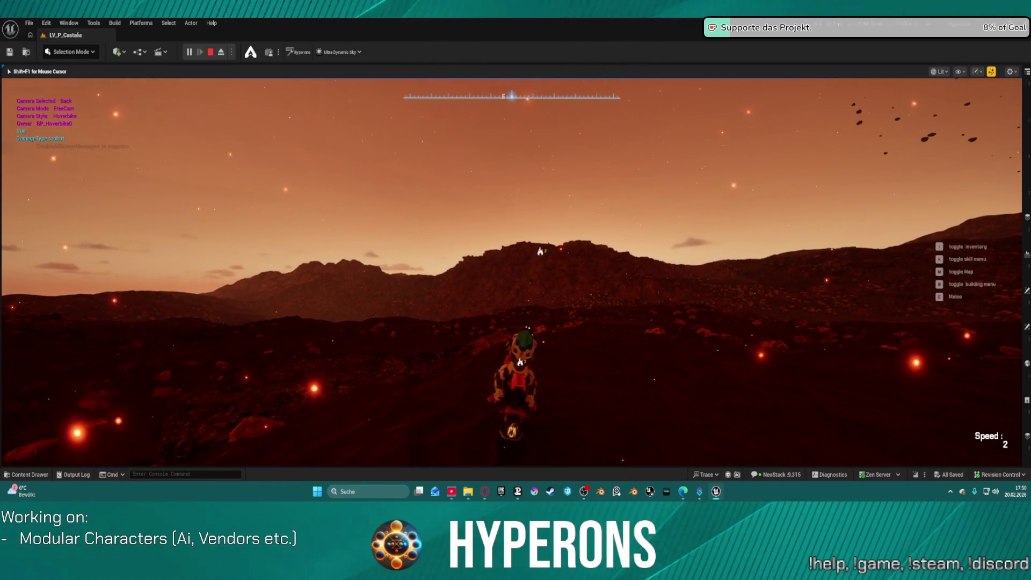
key("d")
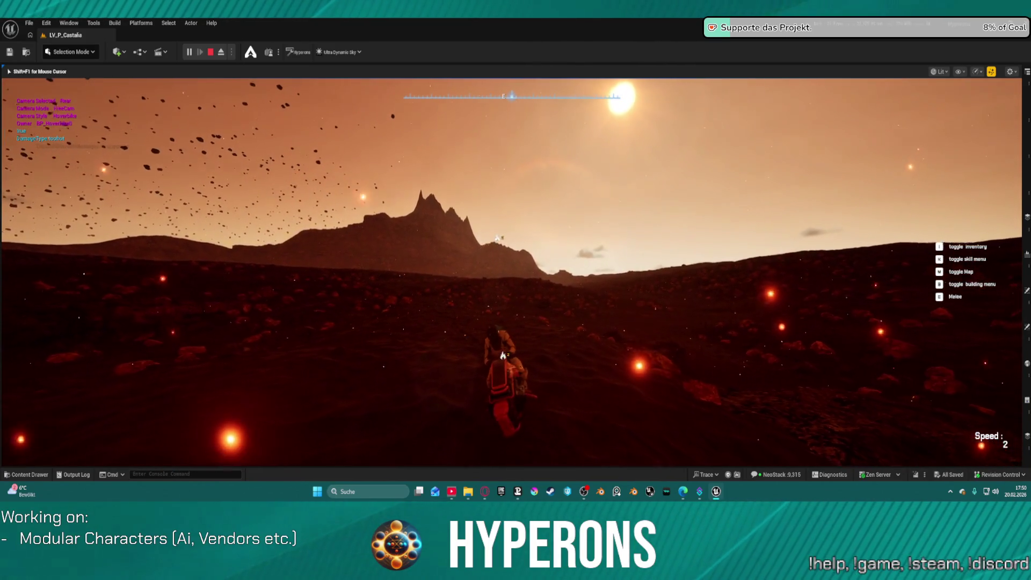
key("w")
key("w")
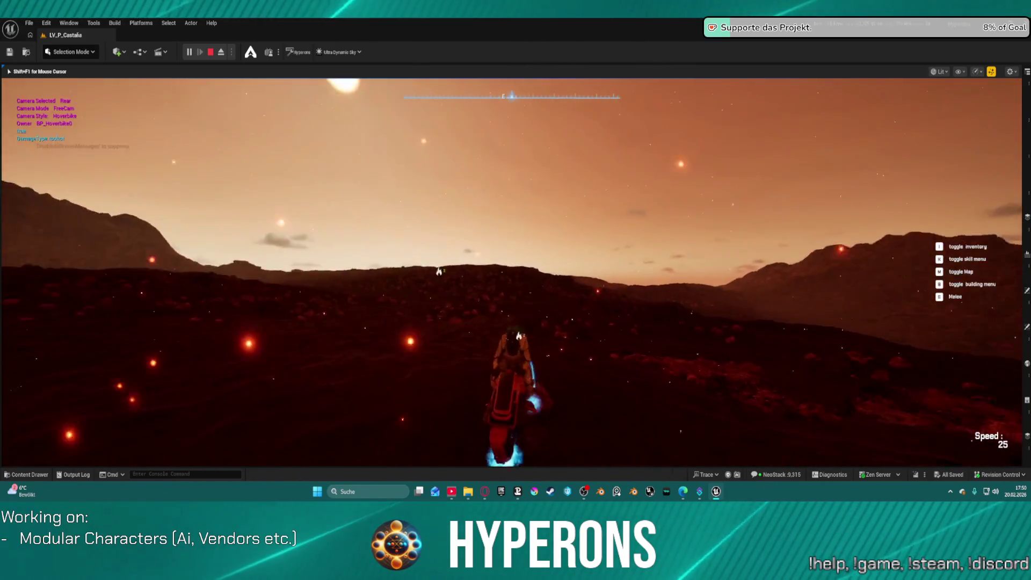
key("d")
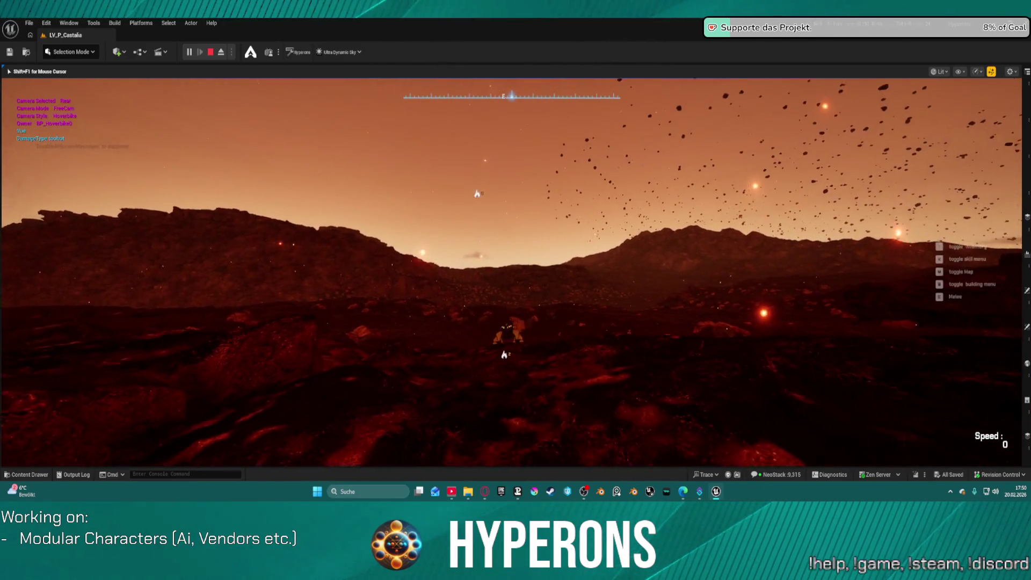
key("c")
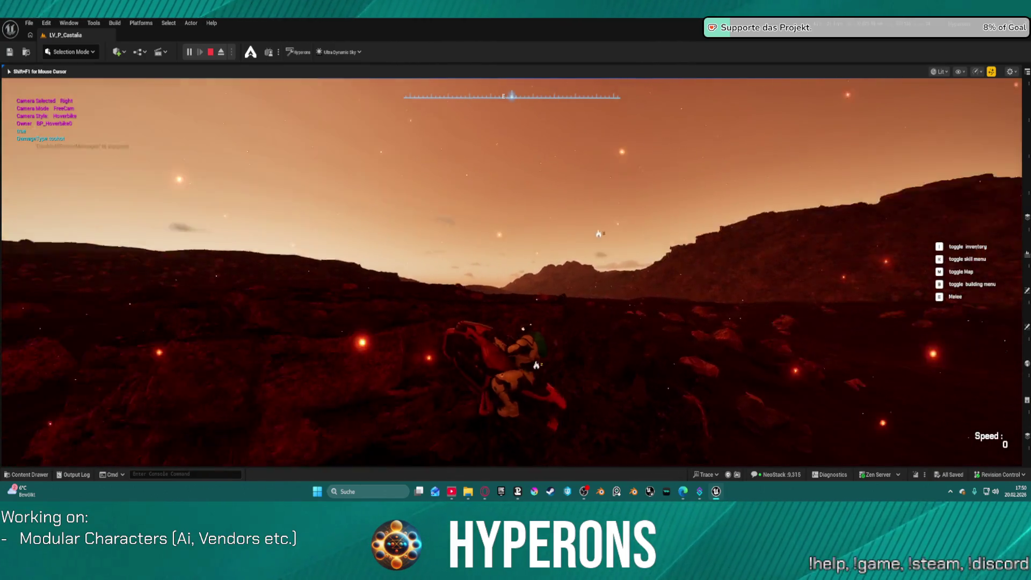
key("s")
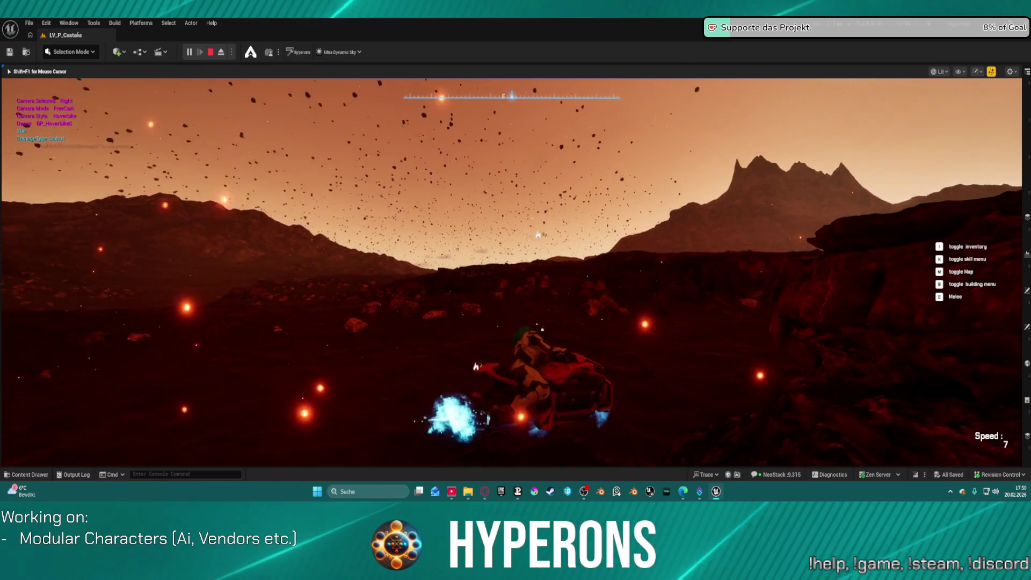
key("c")
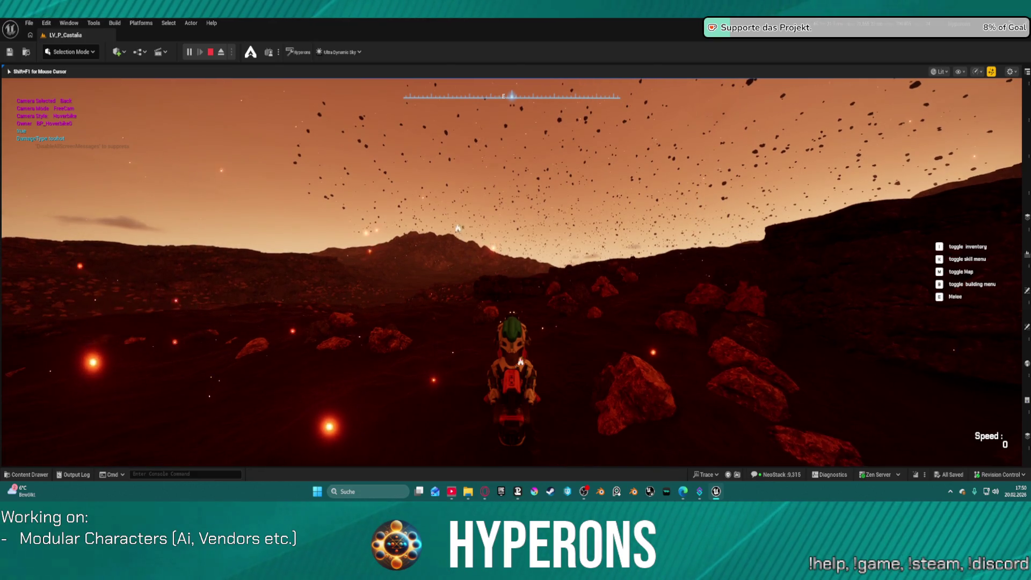
Step: Accelerate the hoverbike across the terrain, then slow down turning left
key("w")
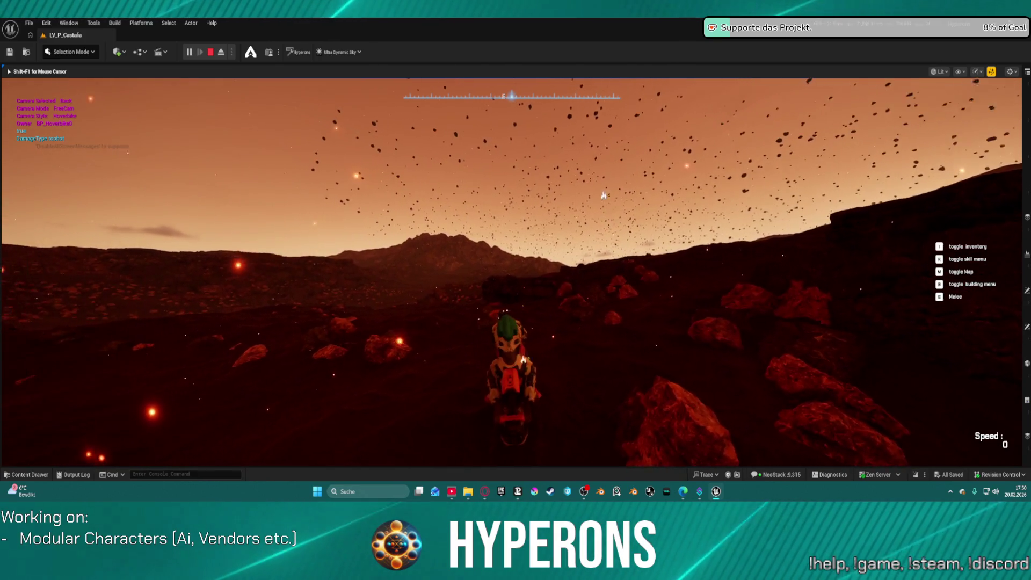
key("w")
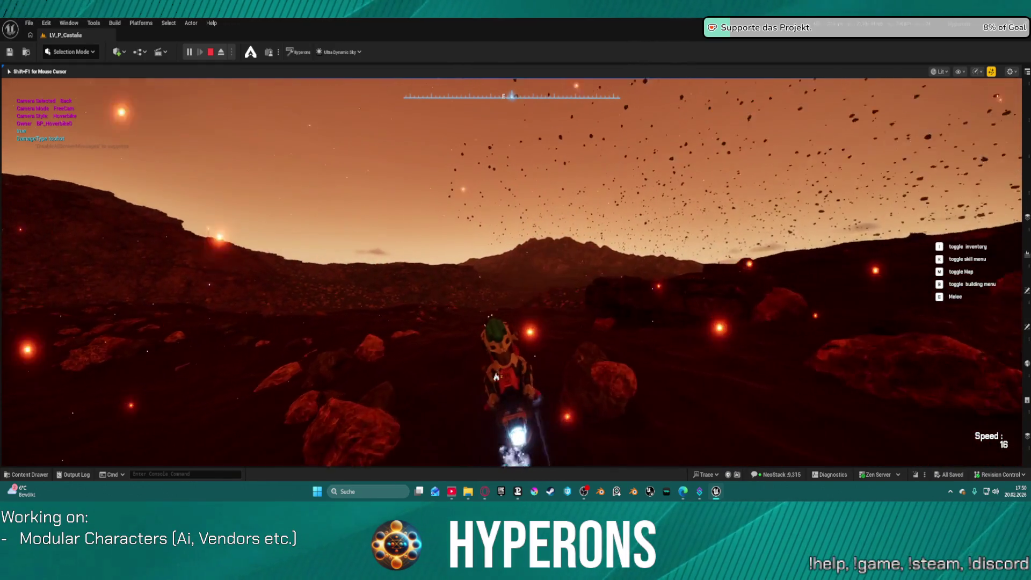
key("w")
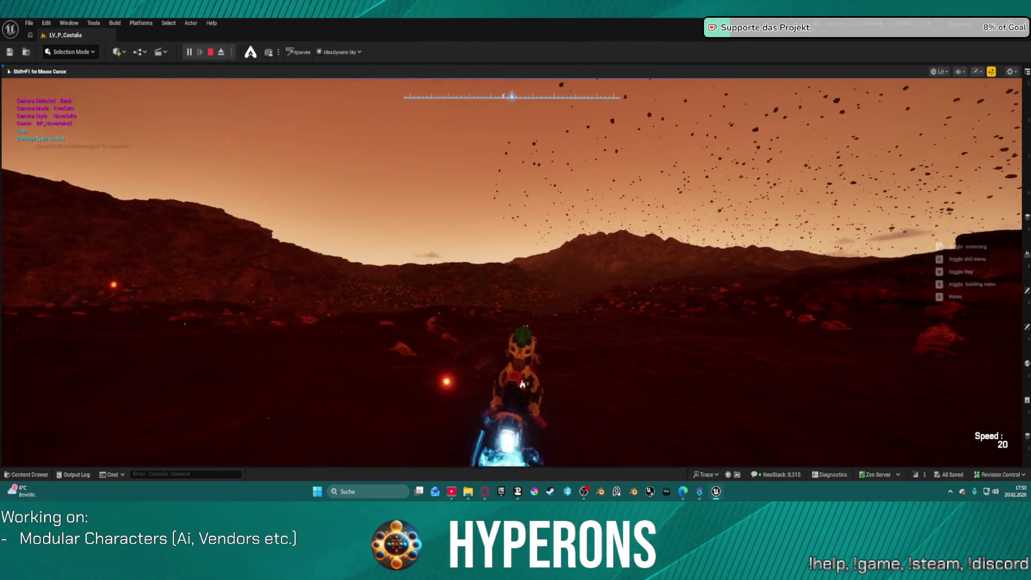
key("w")
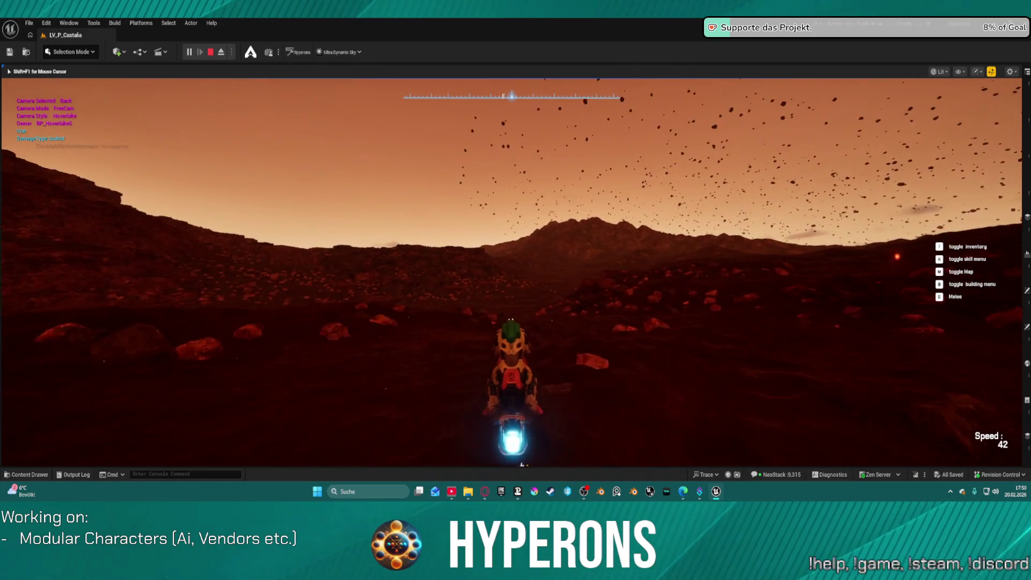
key("a")
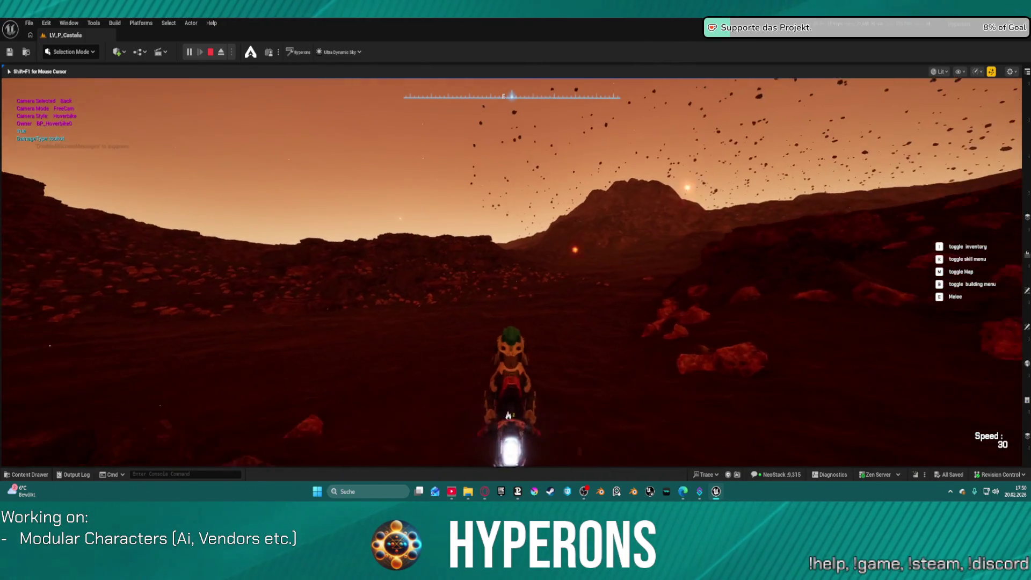
Step: Get off the hoverbike on foot and look up toward the horizon and mountains
key("f")
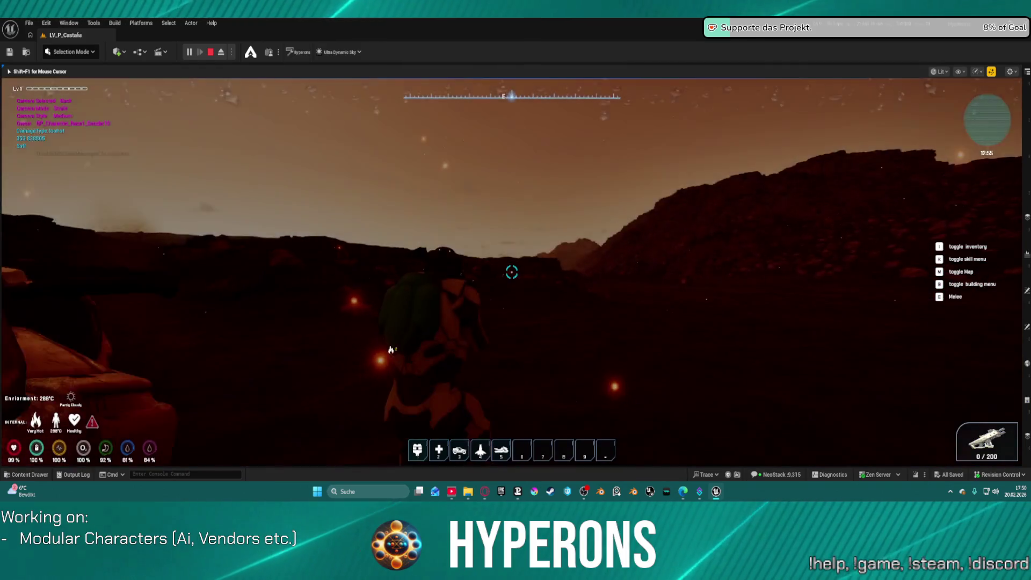
mouse_move(511, 272)
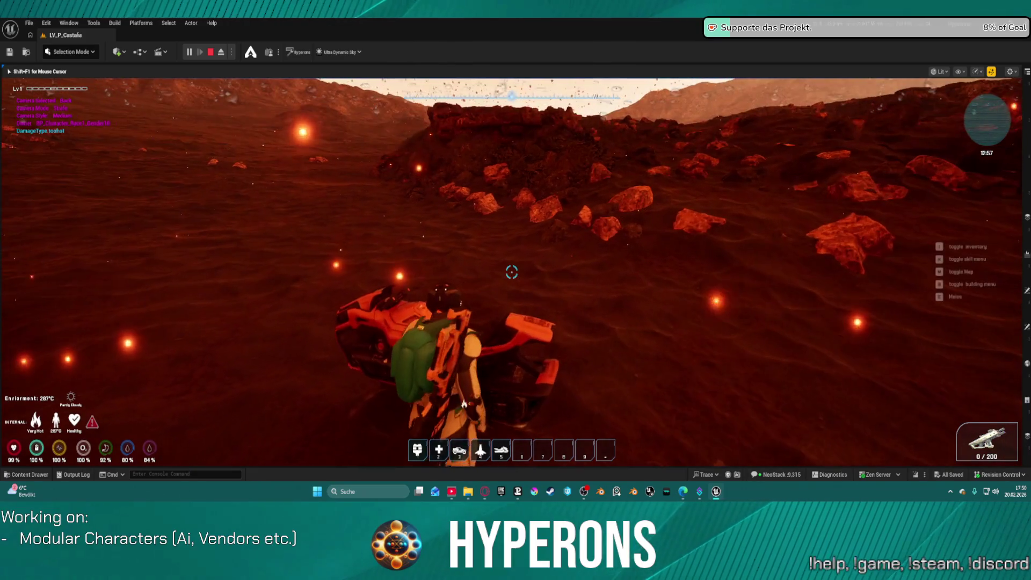
key("d")
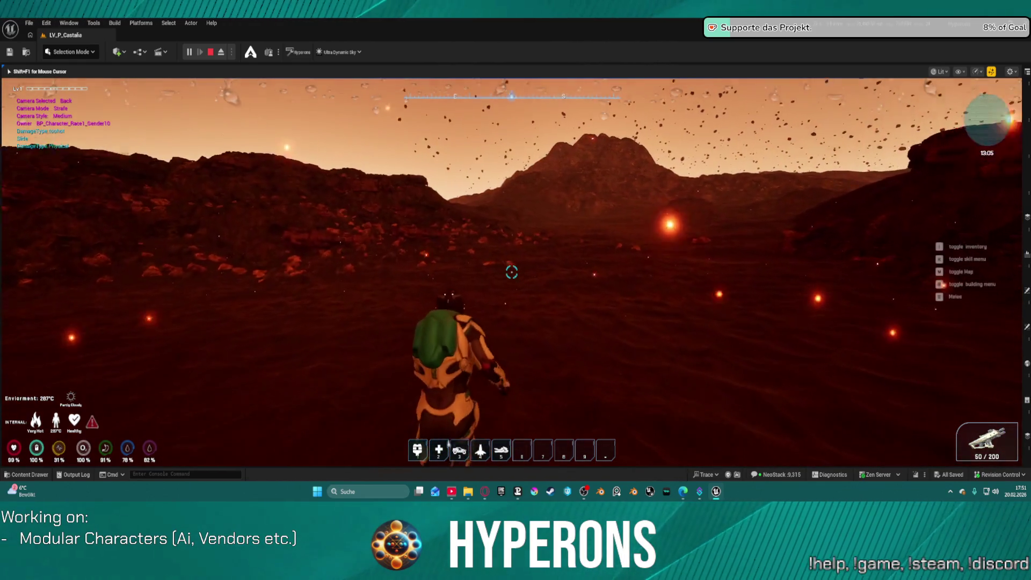
Step: Run the character forward across the red terrain, looking down and up, then fire the rifle ahead
key("w")
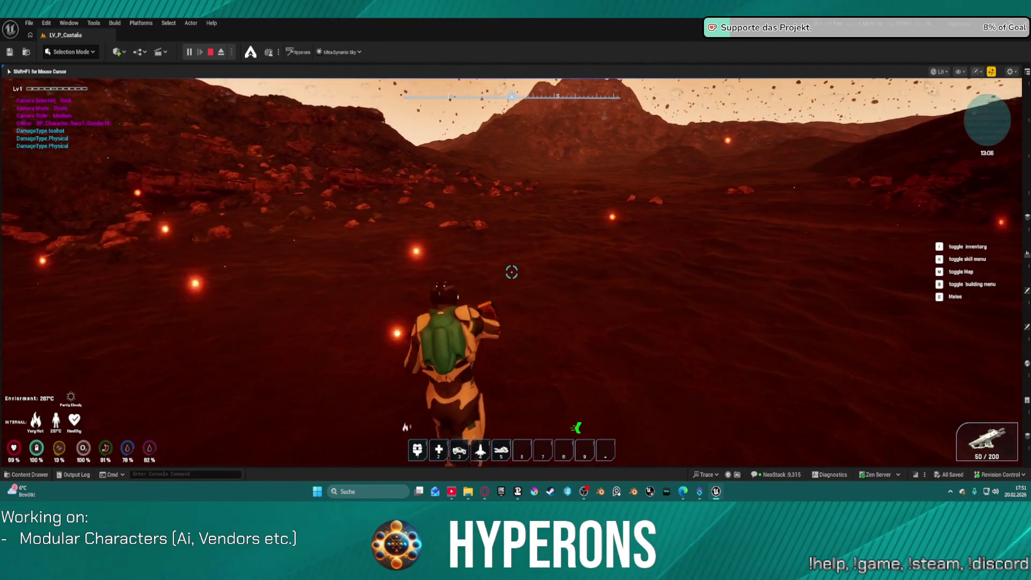
key("w")
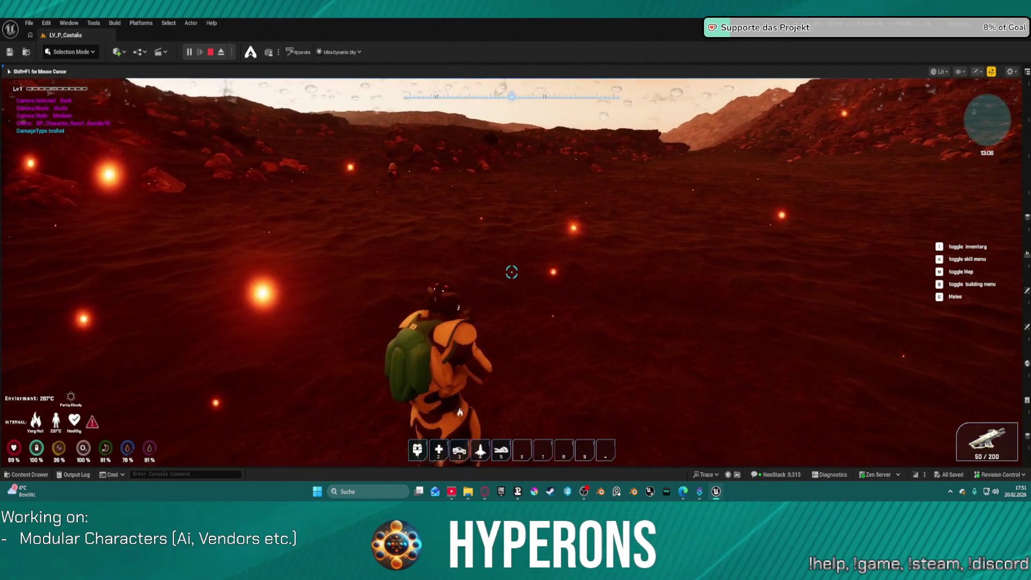
key("w")
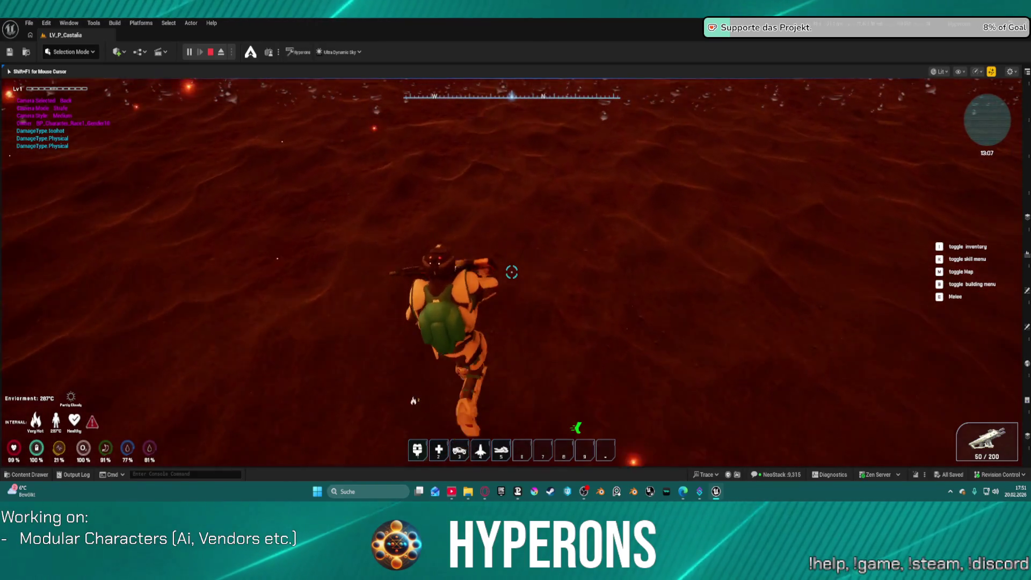
key("w")
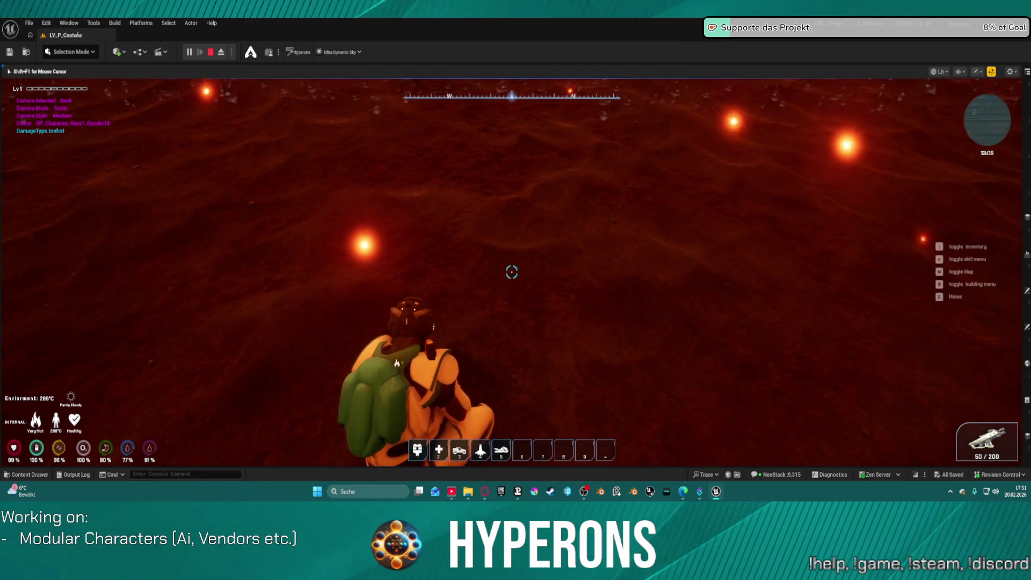
left_click(511, 272)
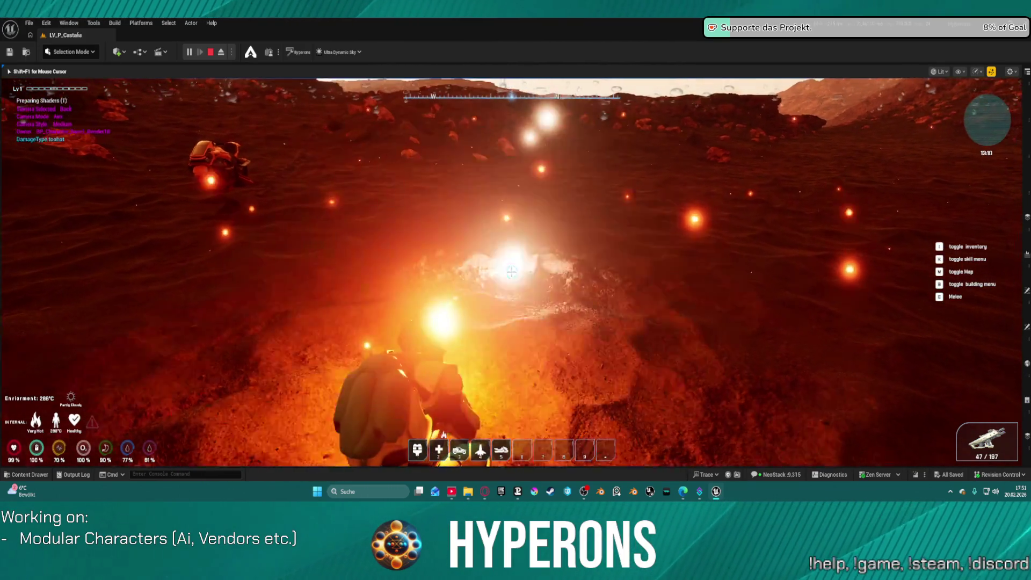
Step: Fire the rifle repeatedly toward the ridge while turning, bringing ammo down to 14 / 184
left_click(511, 272)
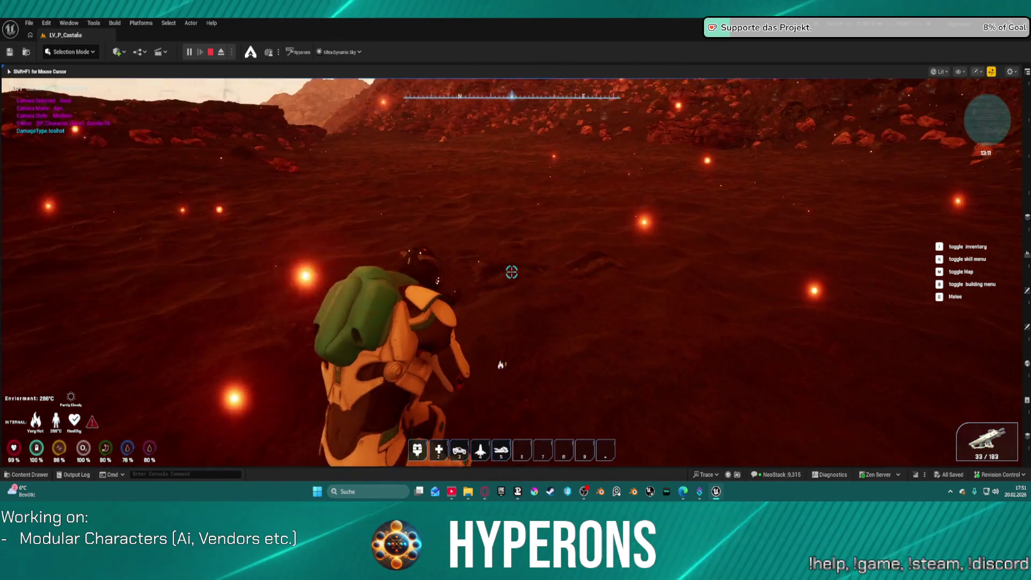
left_click(511, 272)
left_click(511, 272)
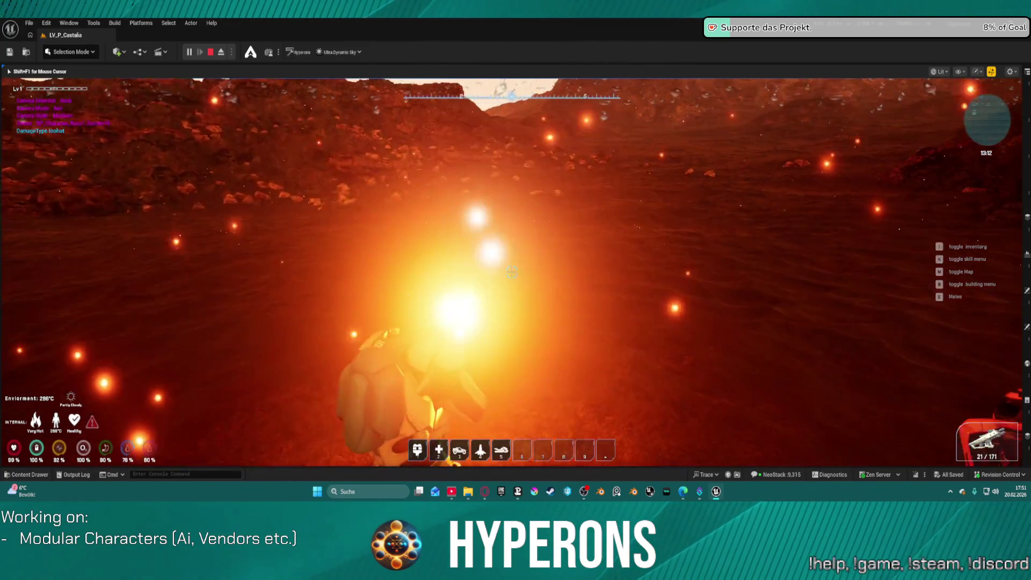
left_click(512, 272)
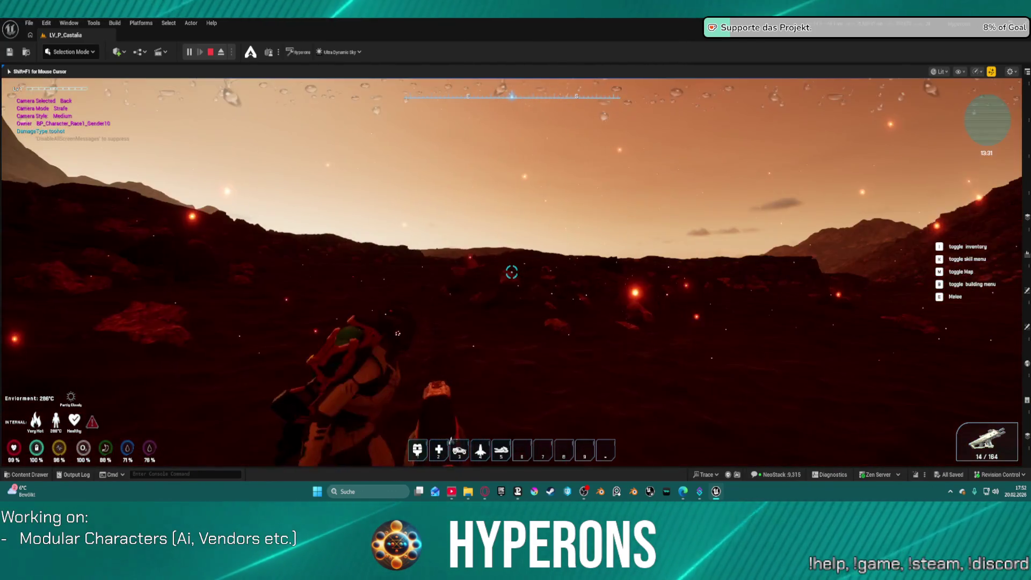
key("f")
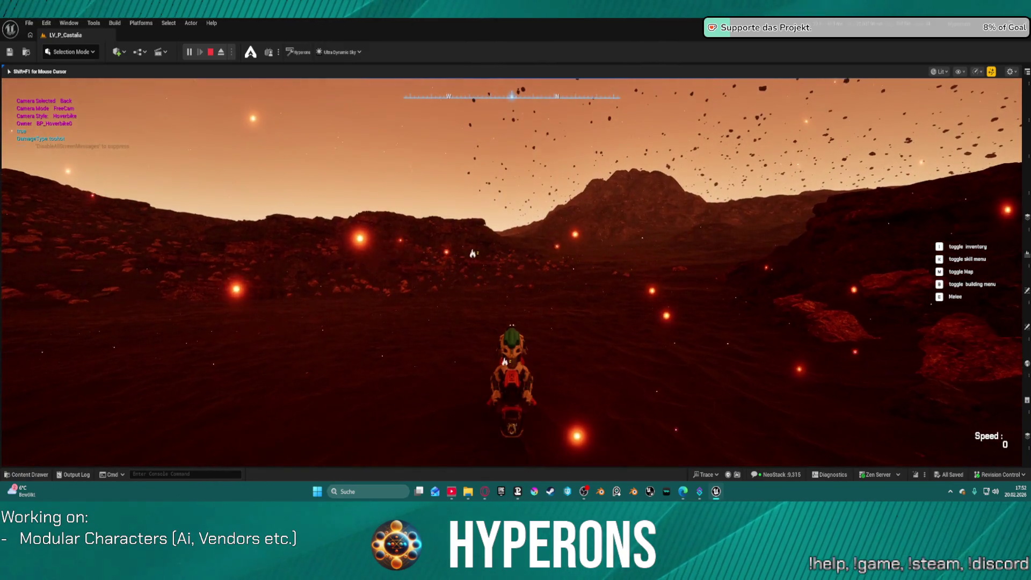
key("w")
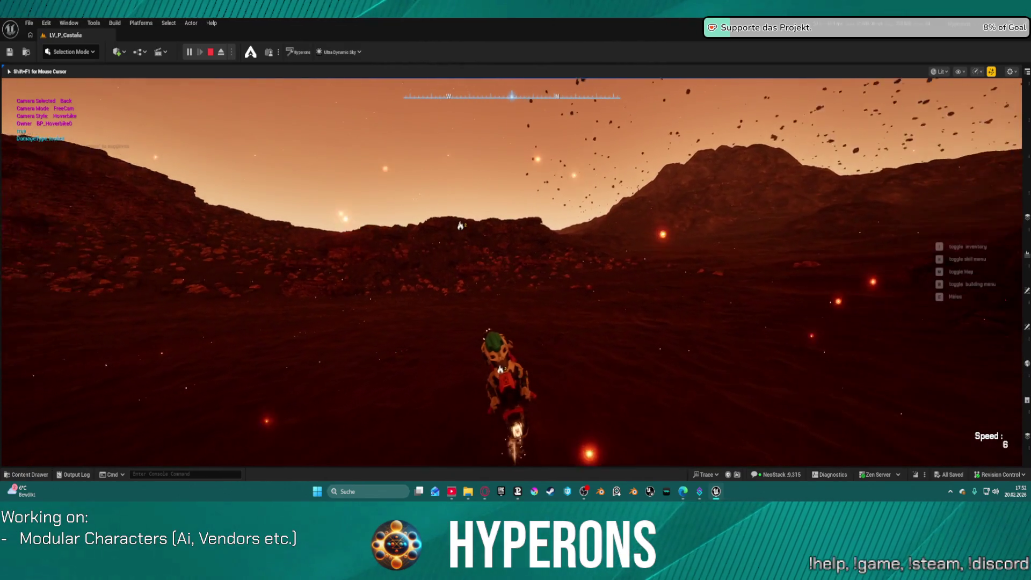
key("w")
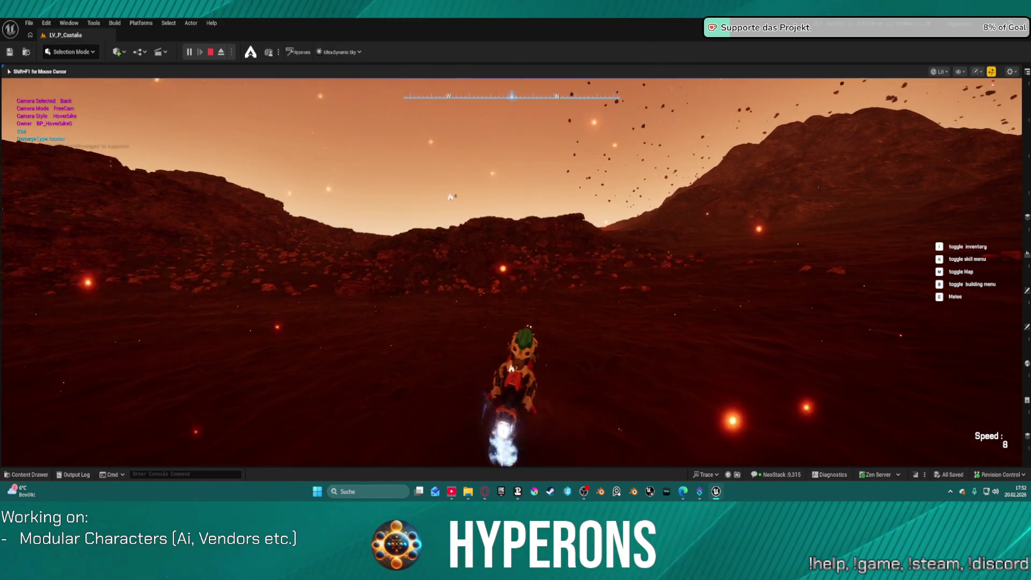
key("w")
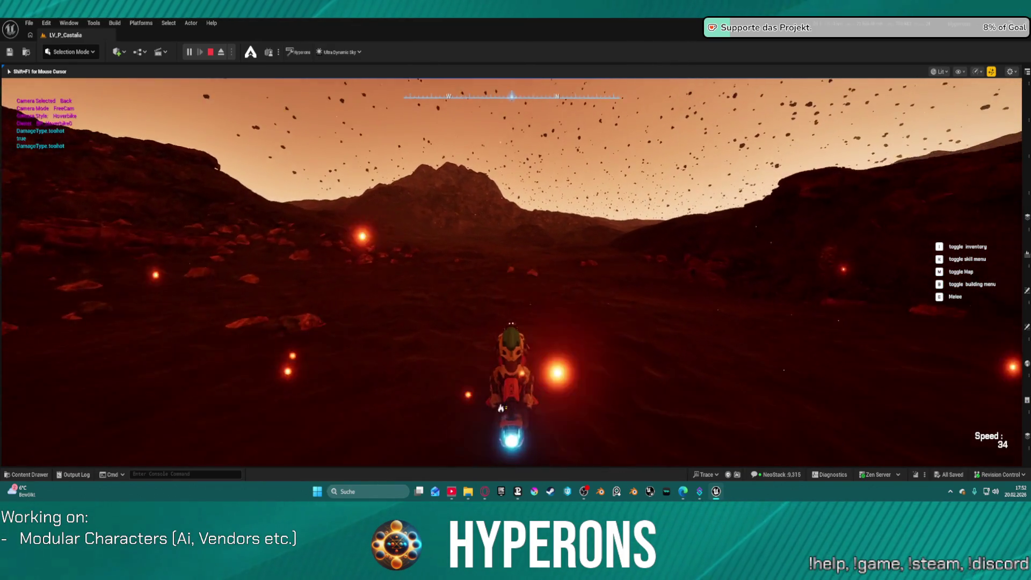
key("w")
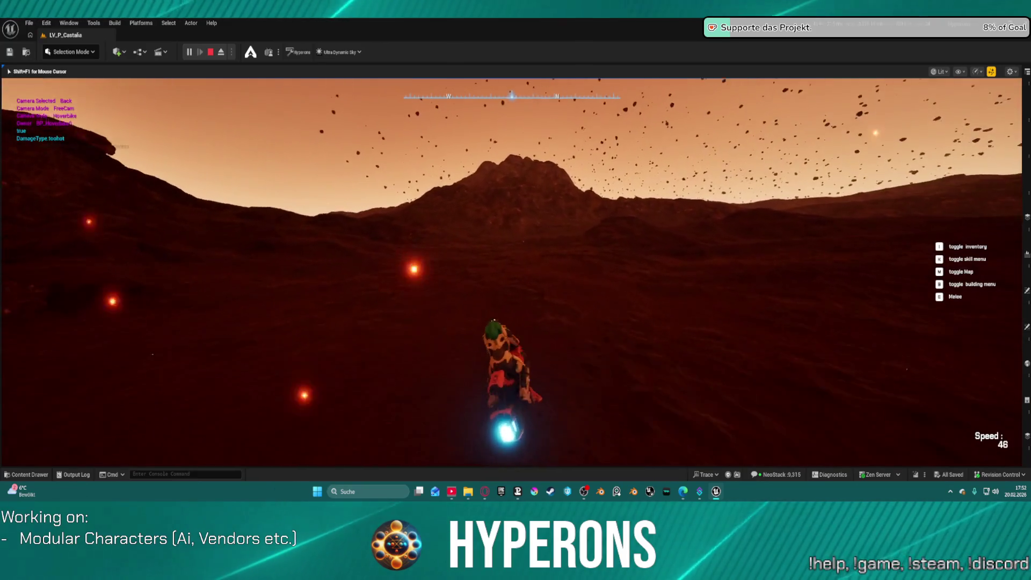
key("s")
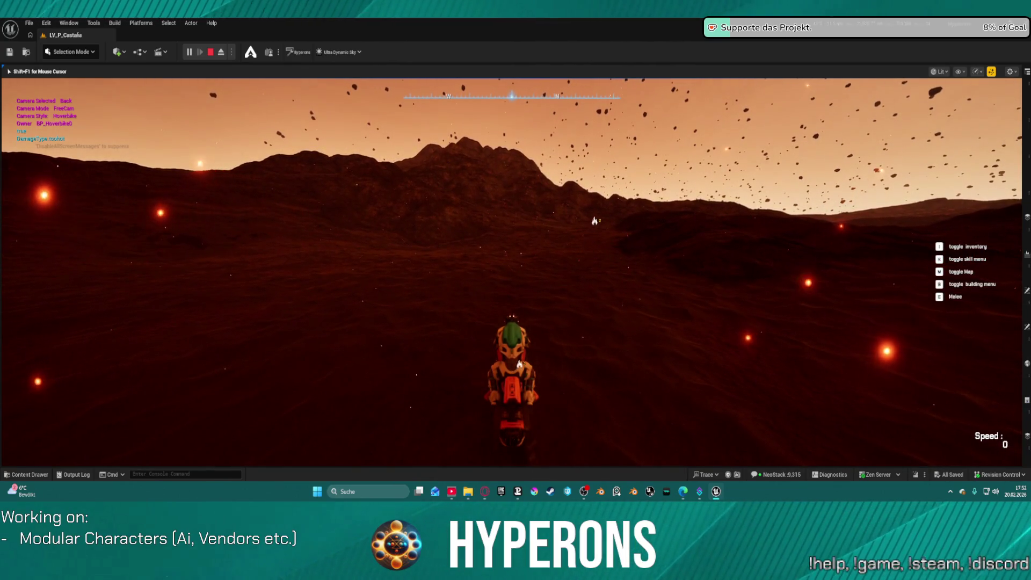
key("super")
key("super")
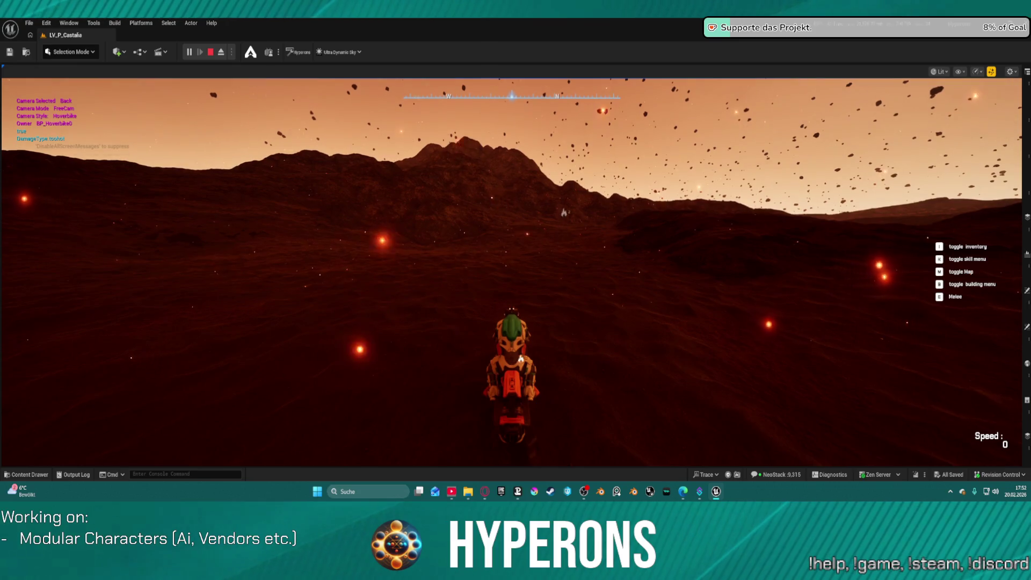
key("super")
key("super")
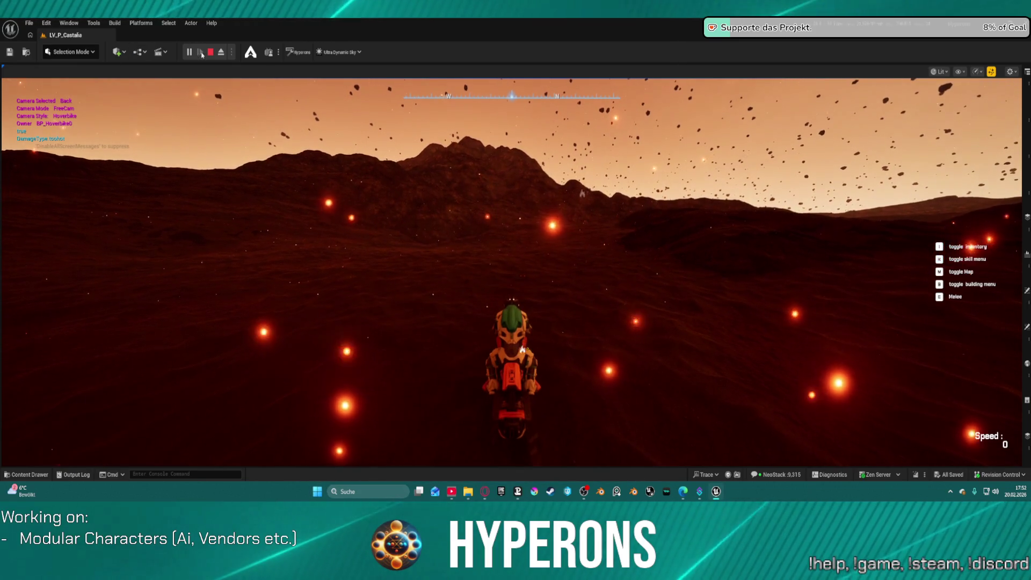
Step: Stop the game, set viewport Reflections and Shadows scalability to Low, and play the level again
left_click(210, 52)
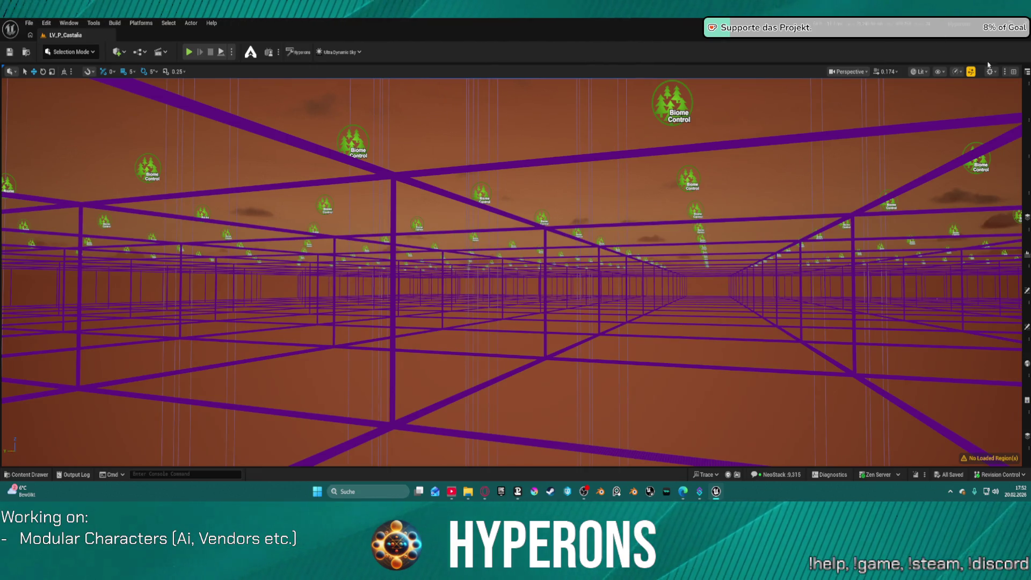
left_click(969, 72)
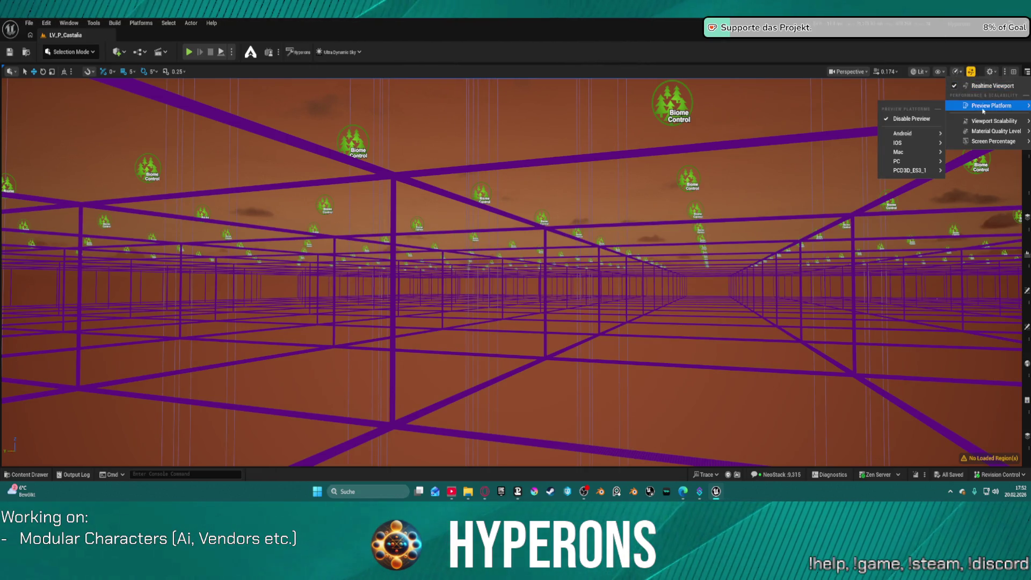
mouse_move(988, 123)
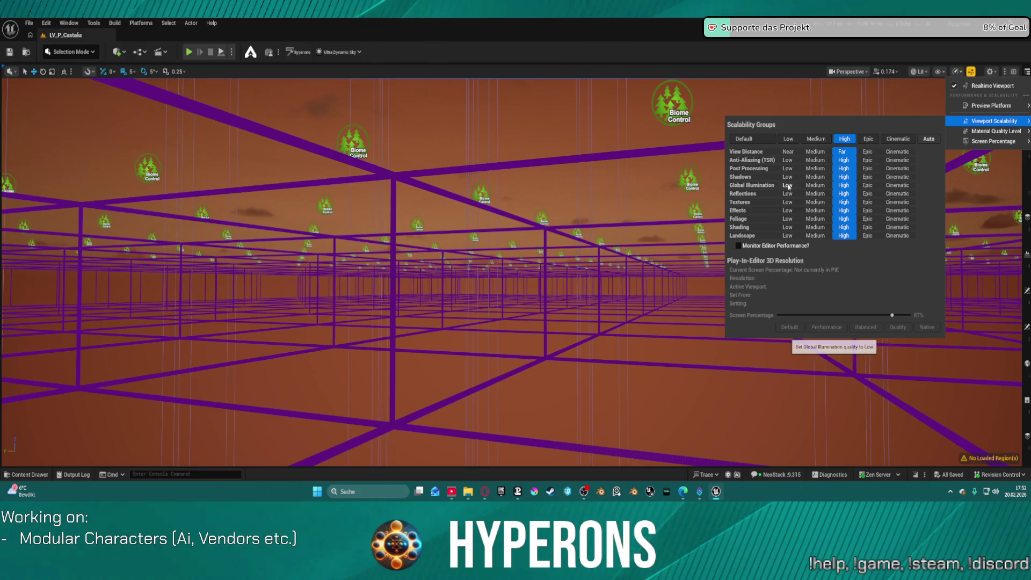
left_click(786, 194)
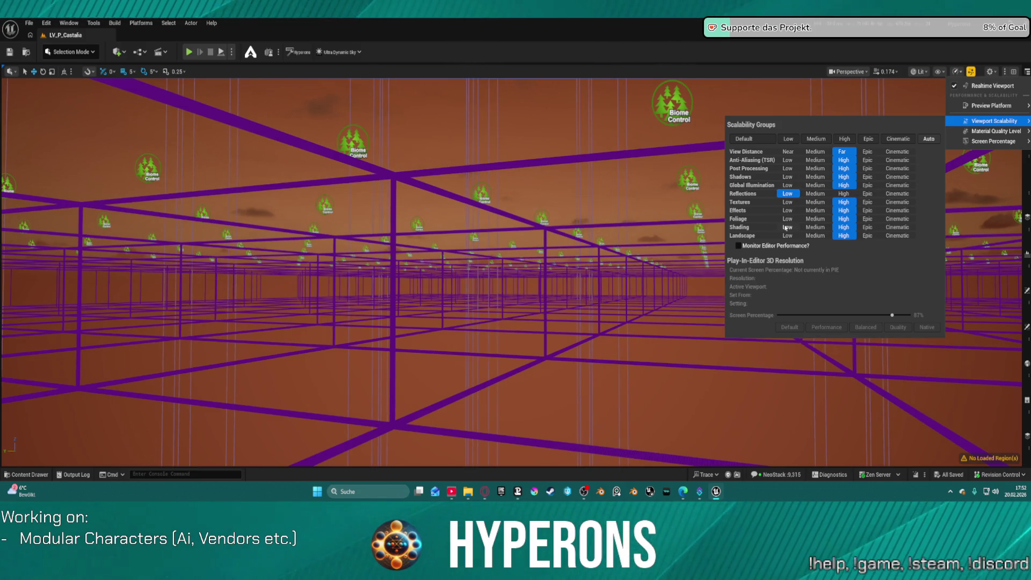
left_click(787, 178)
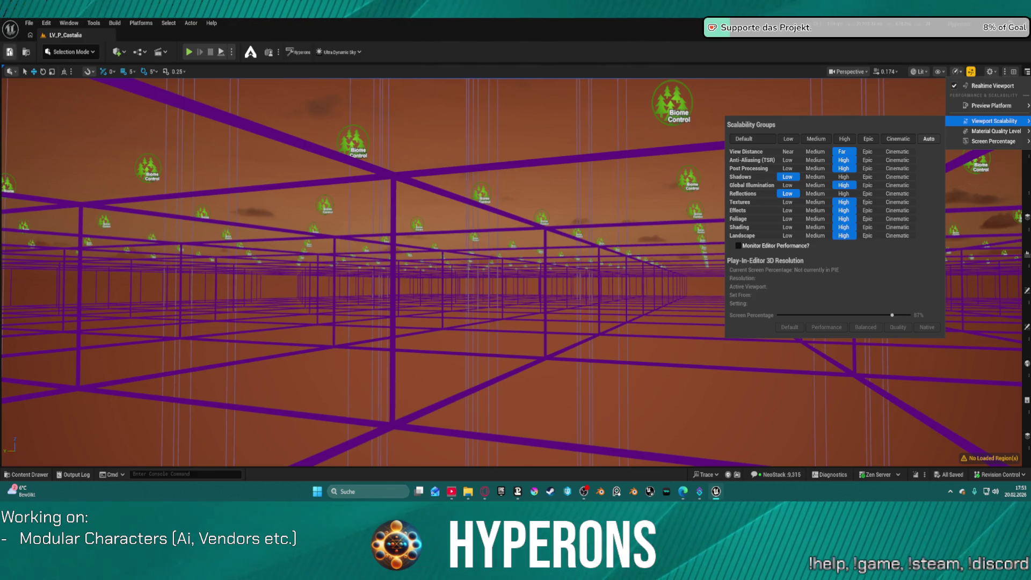
key("Escape")
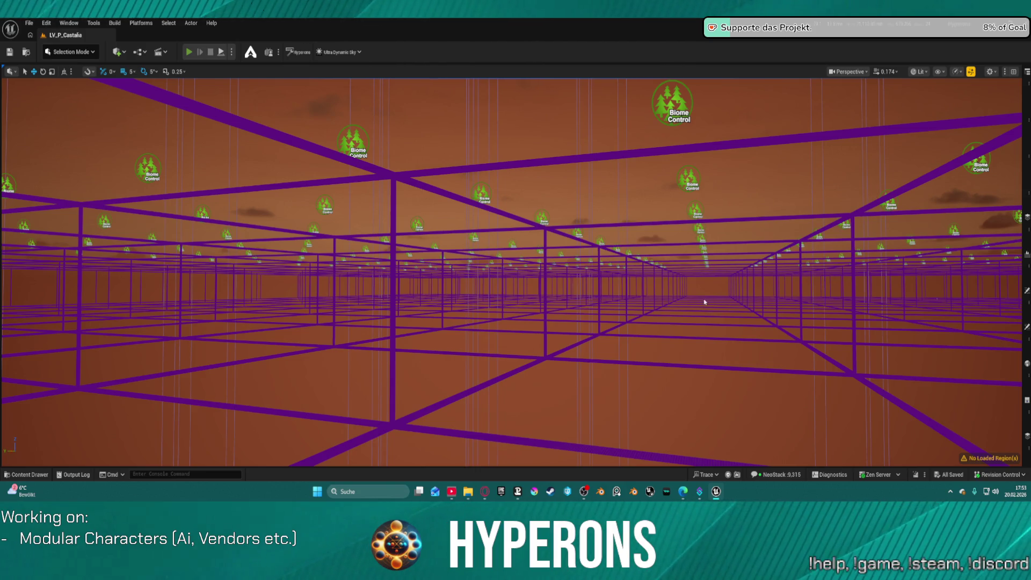
key("alt+p")
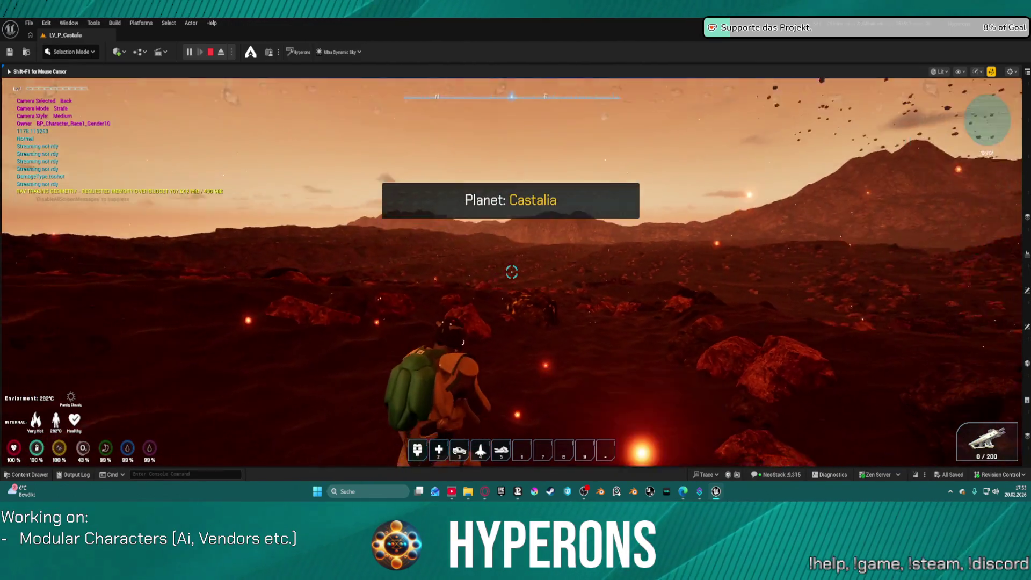
key("shift+w")
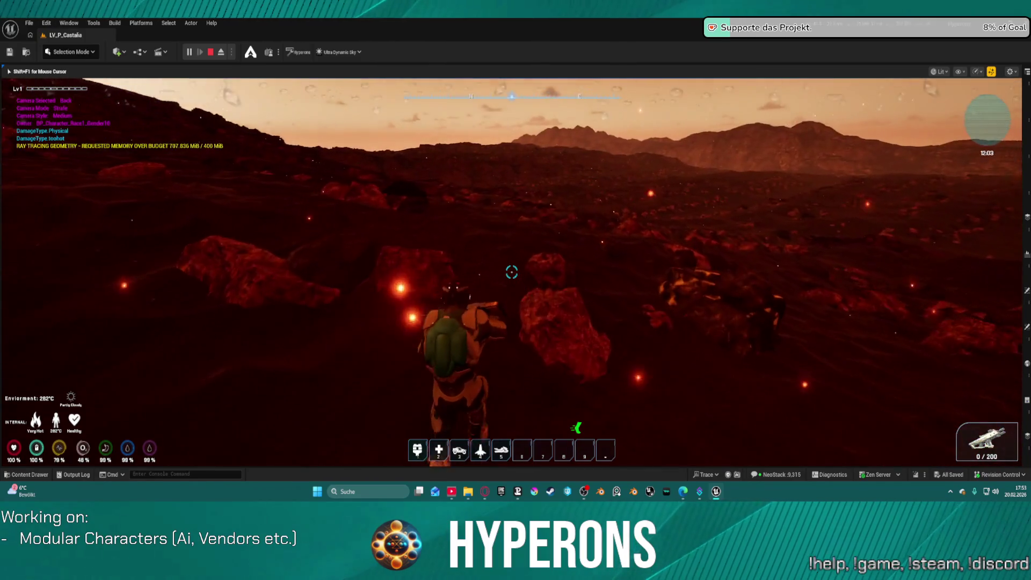
key("w")
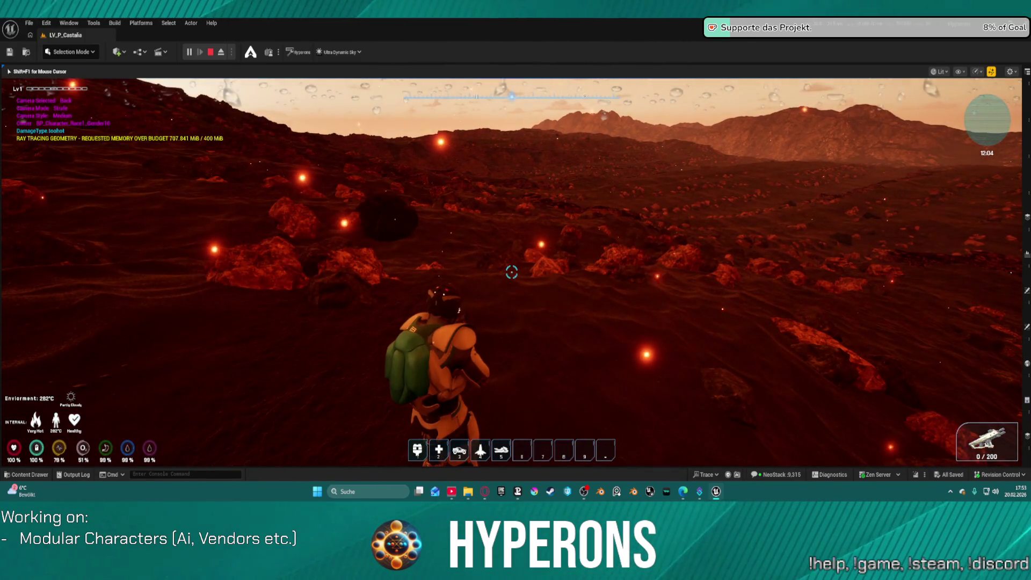
key("super")
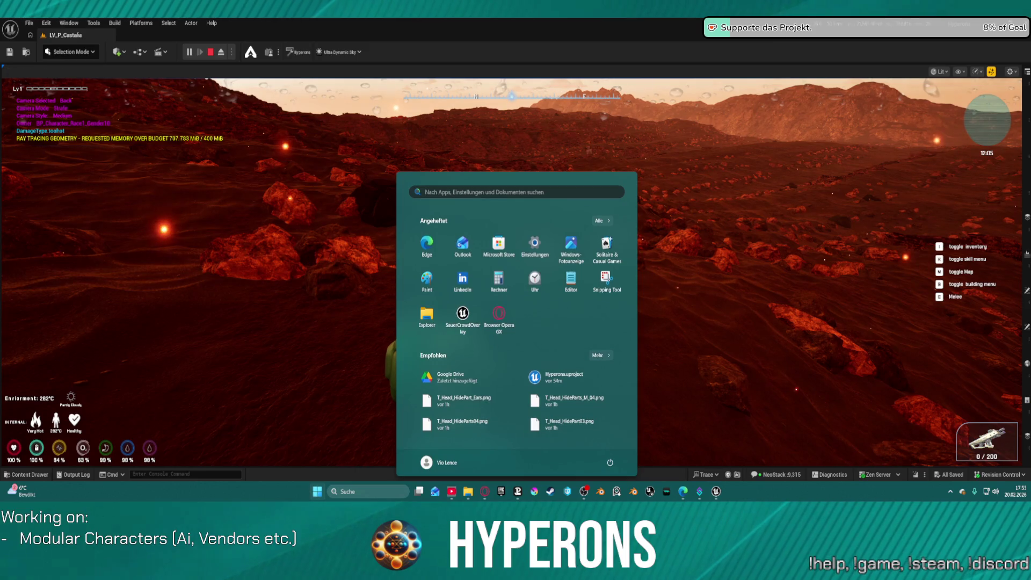
key("super")
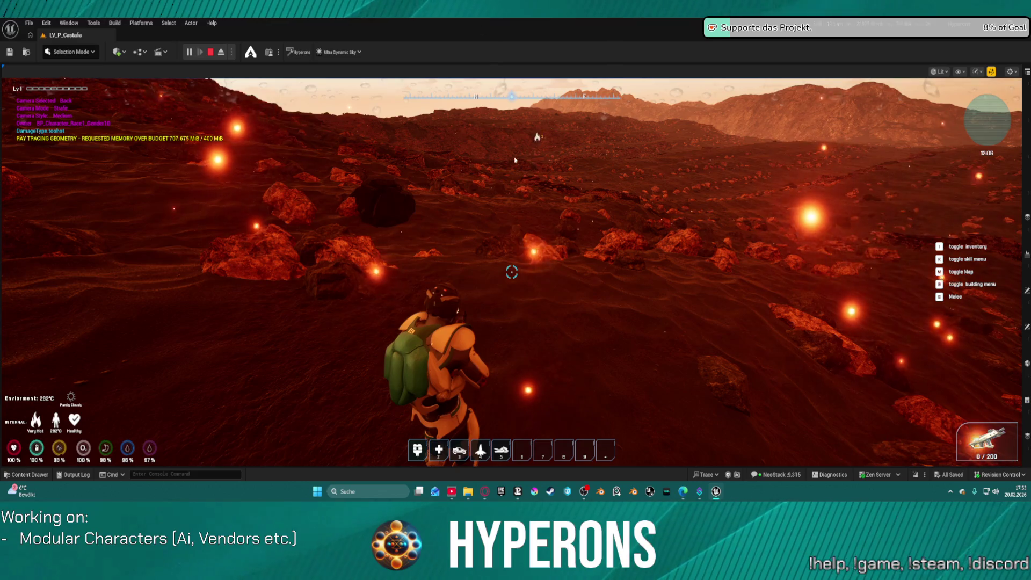
left_click(568, 330)
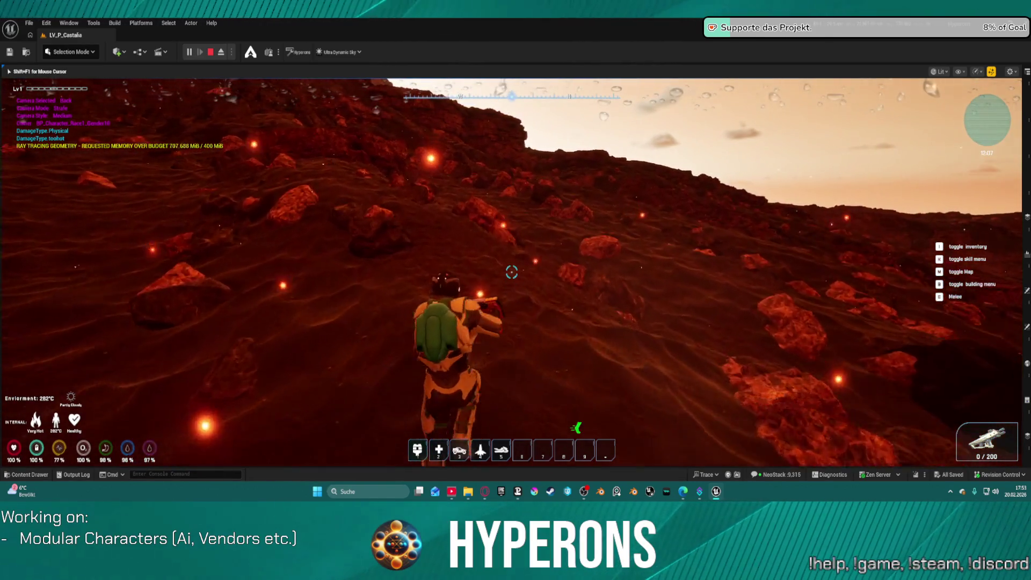
key("w")
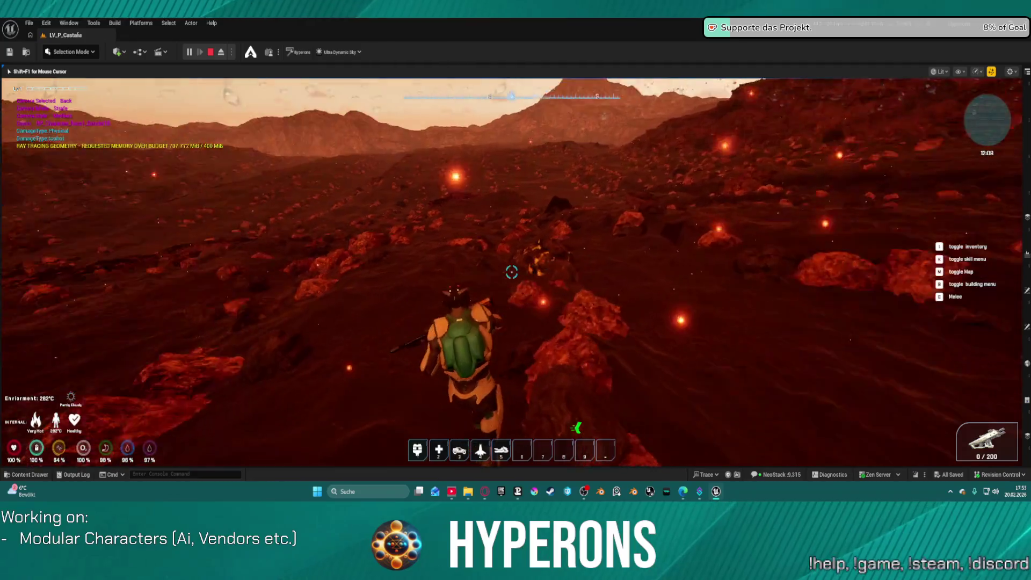
key("w")
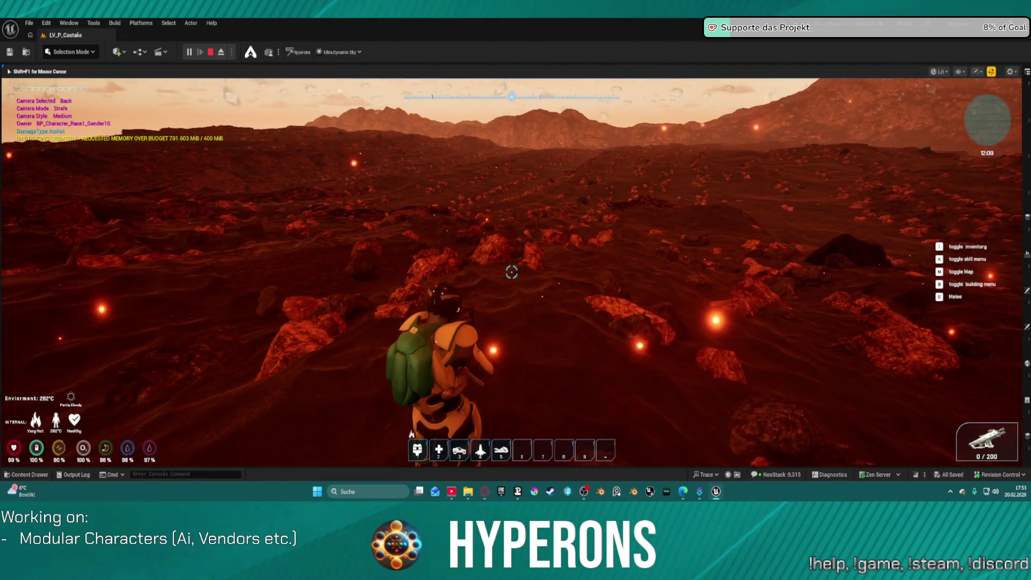
mouse_move(515, 290)
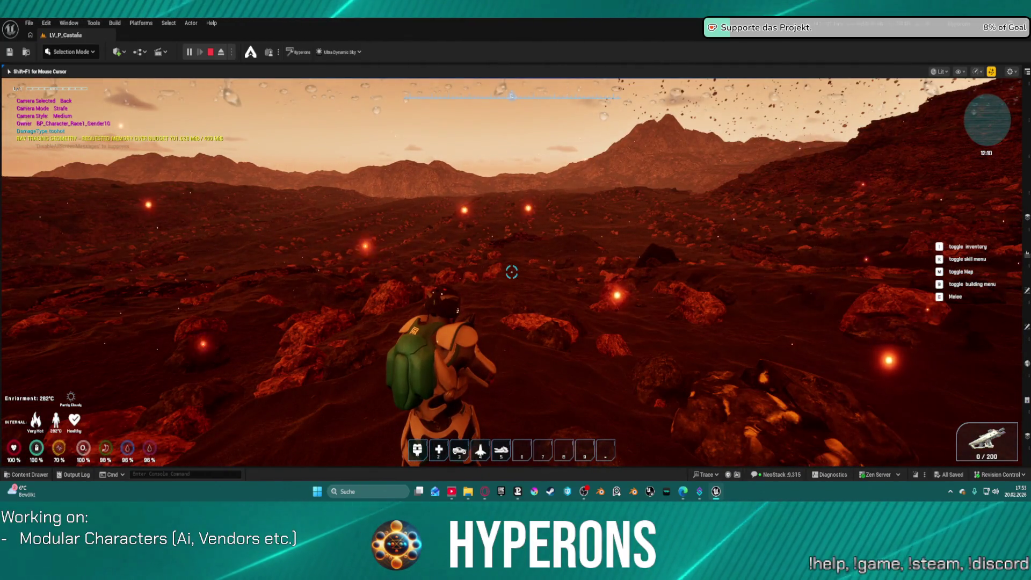
key("Escape")
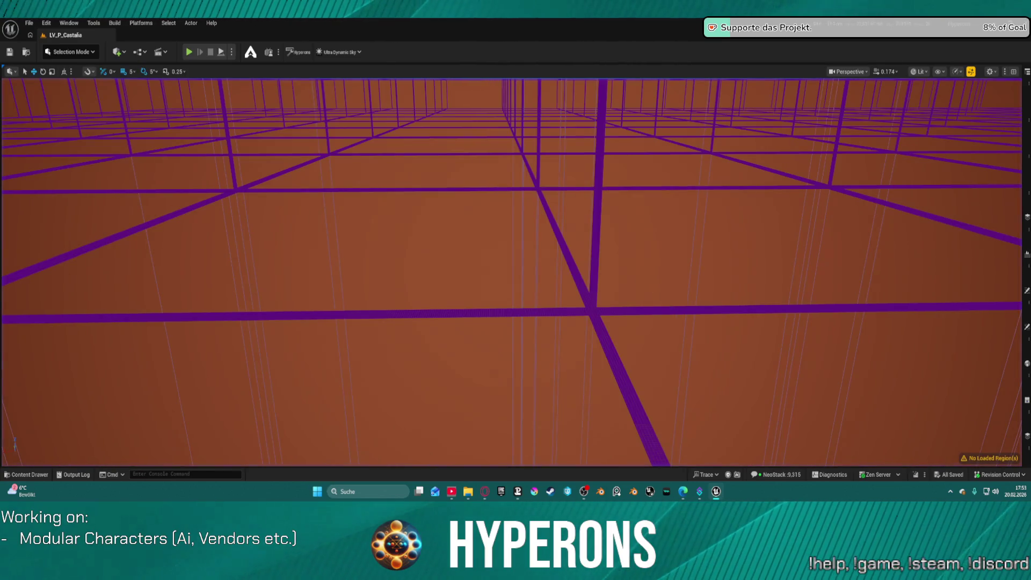
Step: Bring up the Recent Levels list at ML_Station_NewBerlin, then close the list
left_click(32, 26)
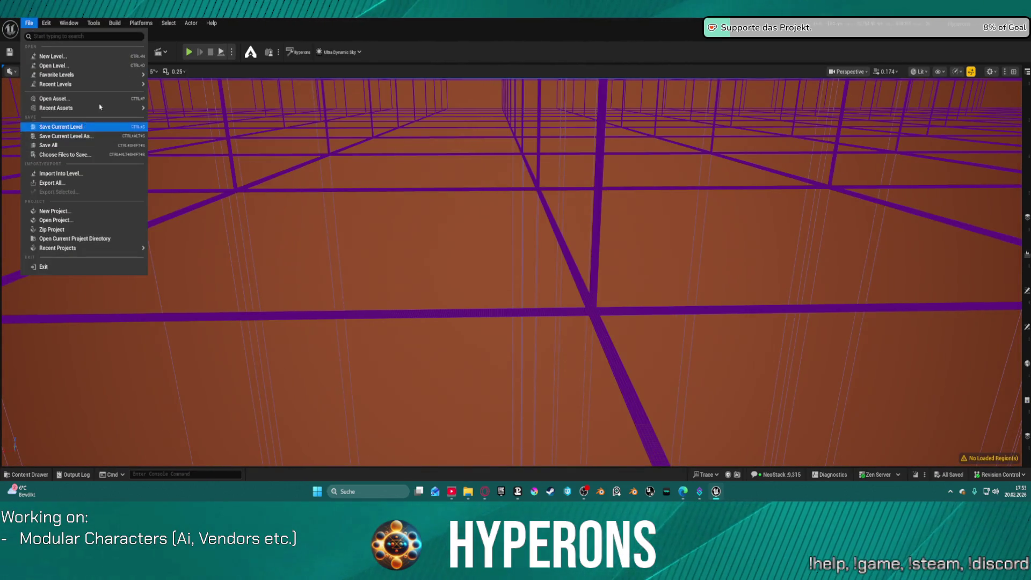
mouse_move(99, 85)
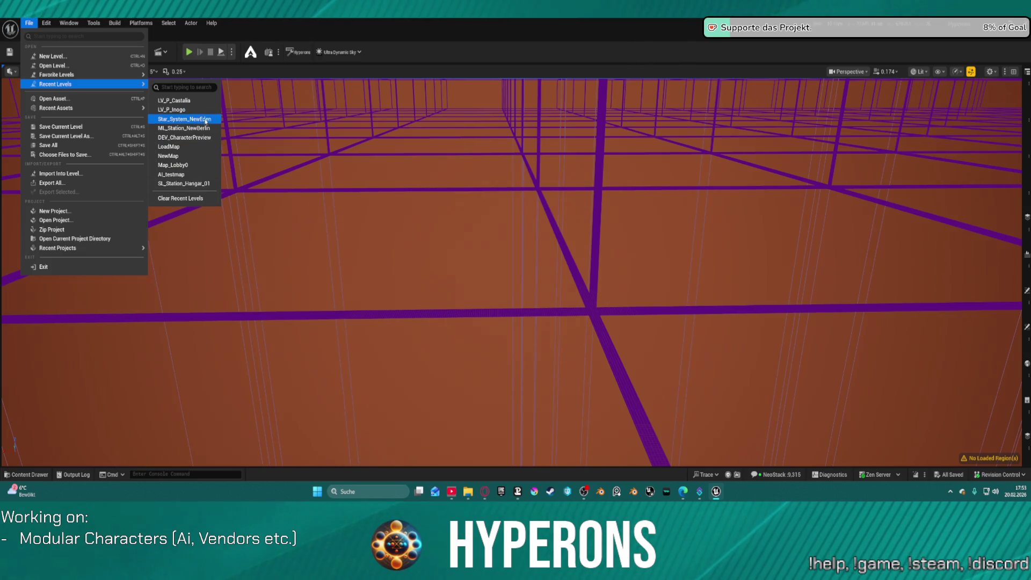
key("Escape")
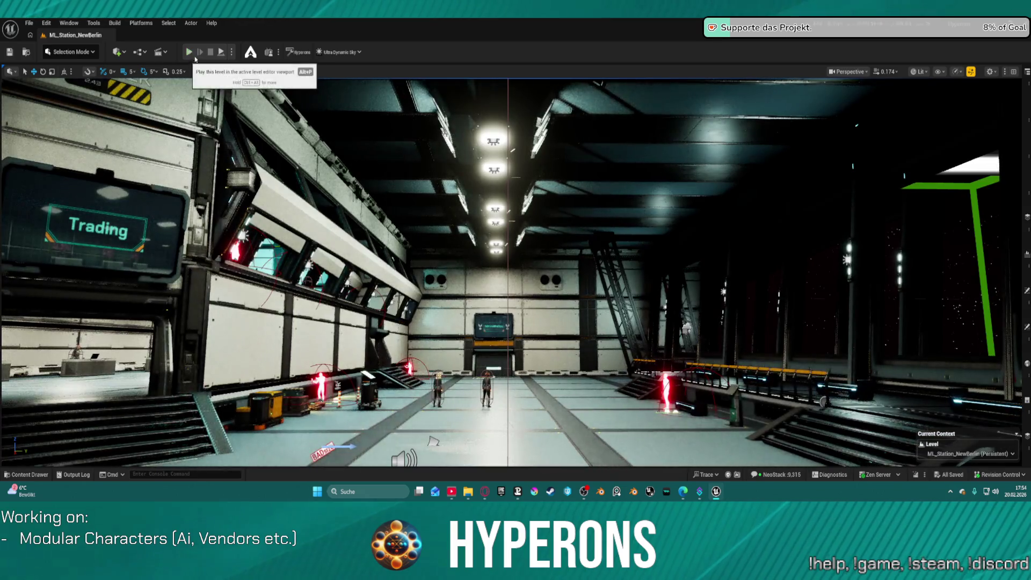
scroll(516, 272, "up", 2)
key("d")
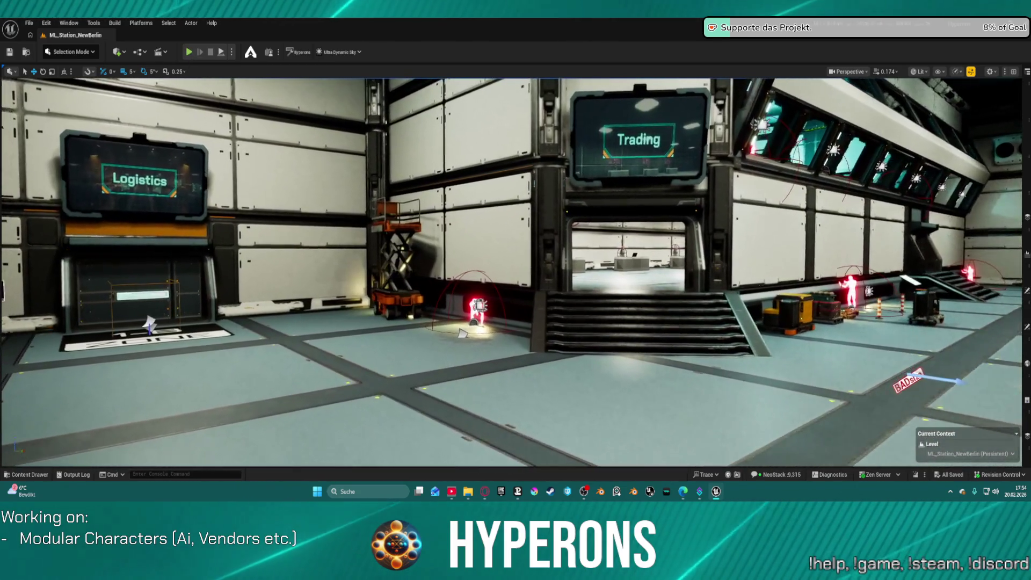
scroll(516, 272, "up", 1)
key("w")
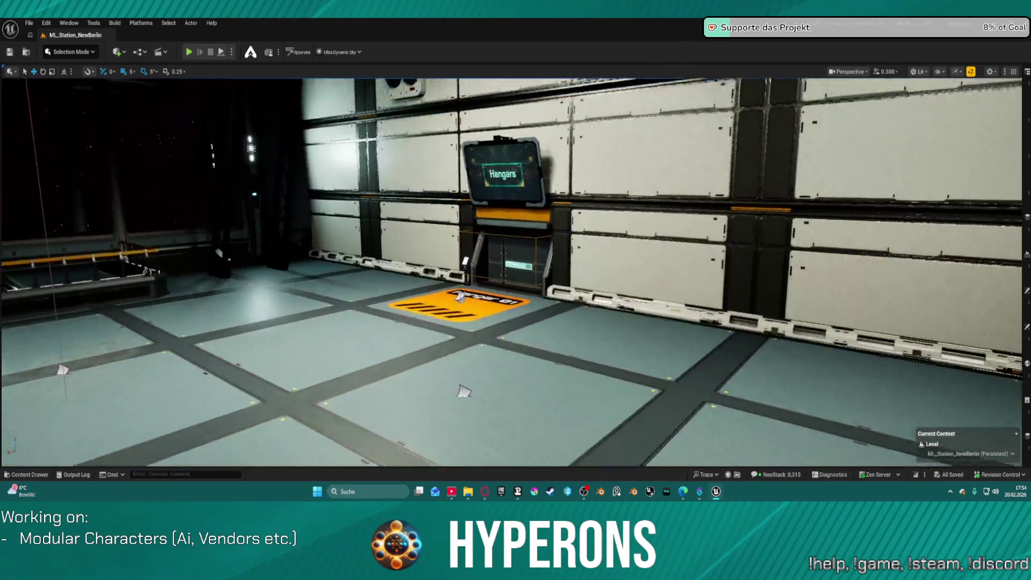
key("w")
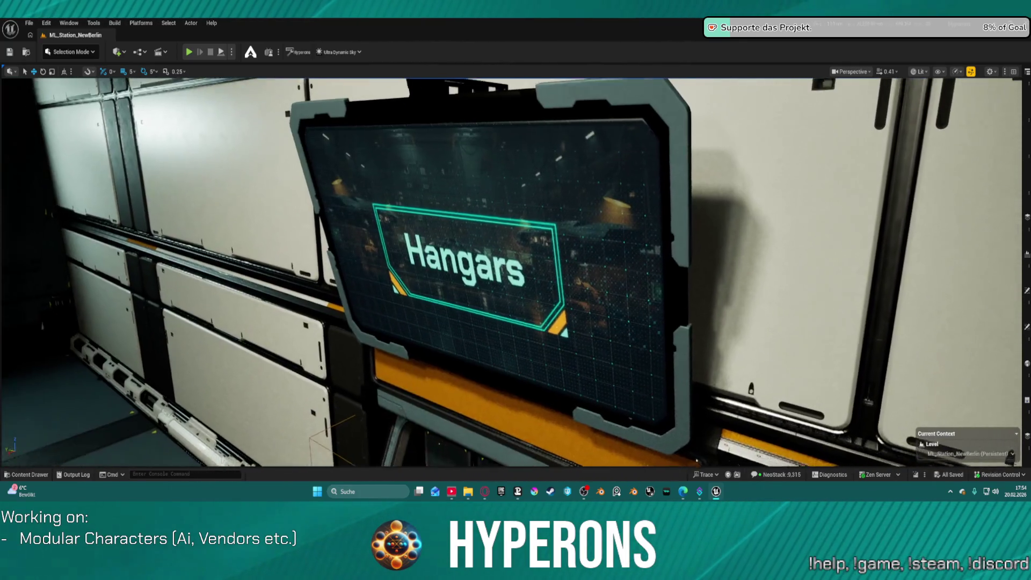
key("w")
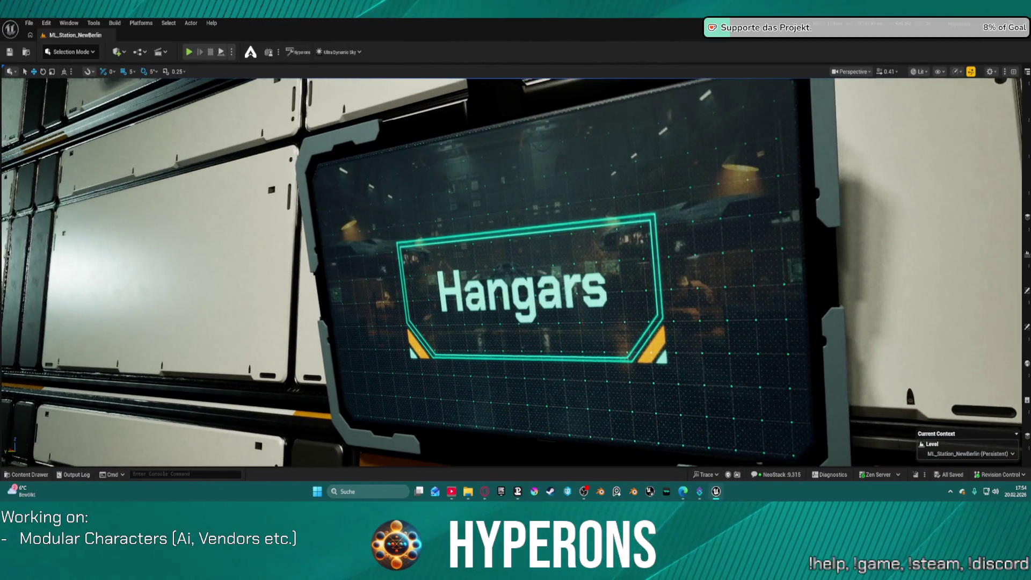
key("s")
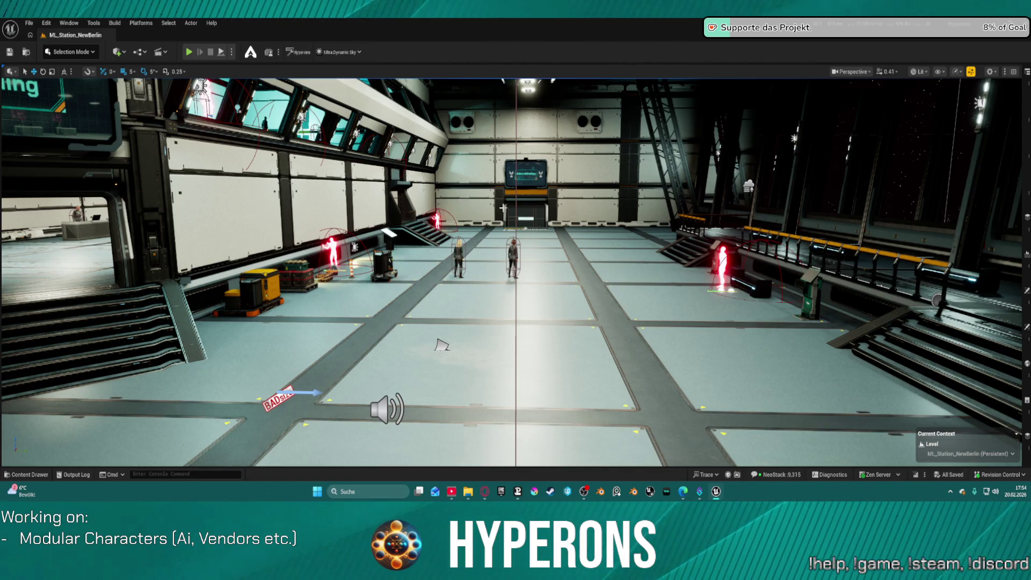
Step: Fly the view through the hangar hall toward the Administration door, then show Recent Levels at AI_testmap
left_click_drag(516, 269, 376, 268)
mouse_move(515, 268)
left_mouse_down()
mouse_move(591, 268)
mouse_move(484, 268)
mouse_move(617, 268)
left_mouse_up()
mouse_move(317, 429)
left_mouse_down()
mouse_move(440, 430)
mouse_move(418, 376)
mouse_move(418, 333)
left_mouse_up()
mouse_move(534, 338)
left_mouse_down()
mouse_move(422, 329)
mouse_move(405, 269)
left_mouse_up()
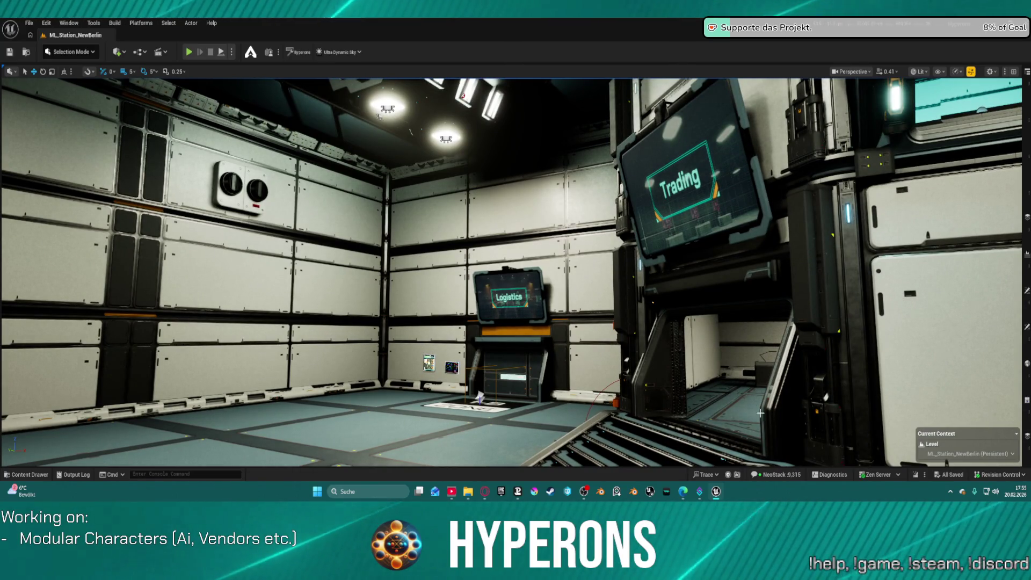
left_click(27, 23)
mouse_move(134, 84)
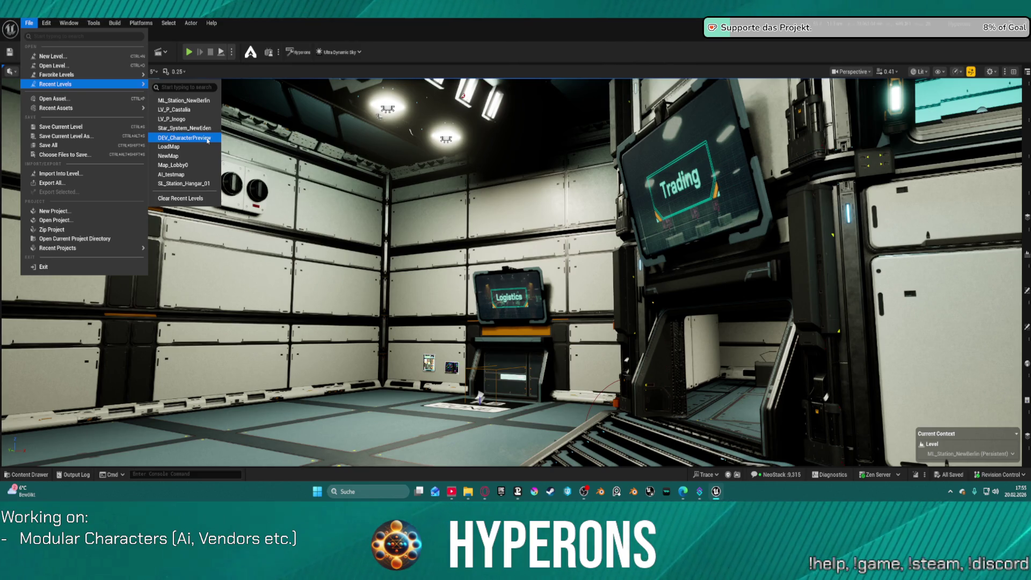
left_click(190, 175)
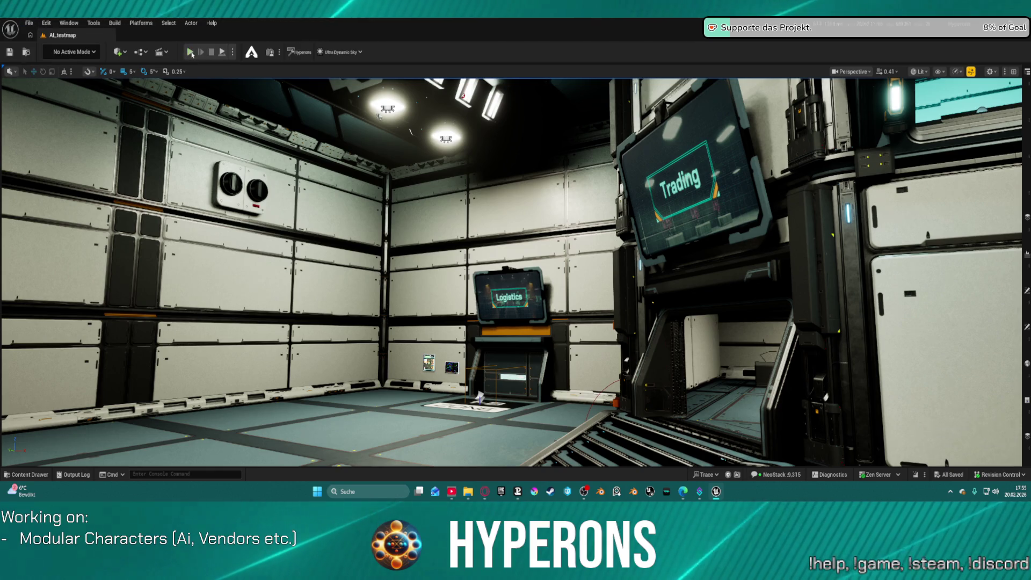
key("s")
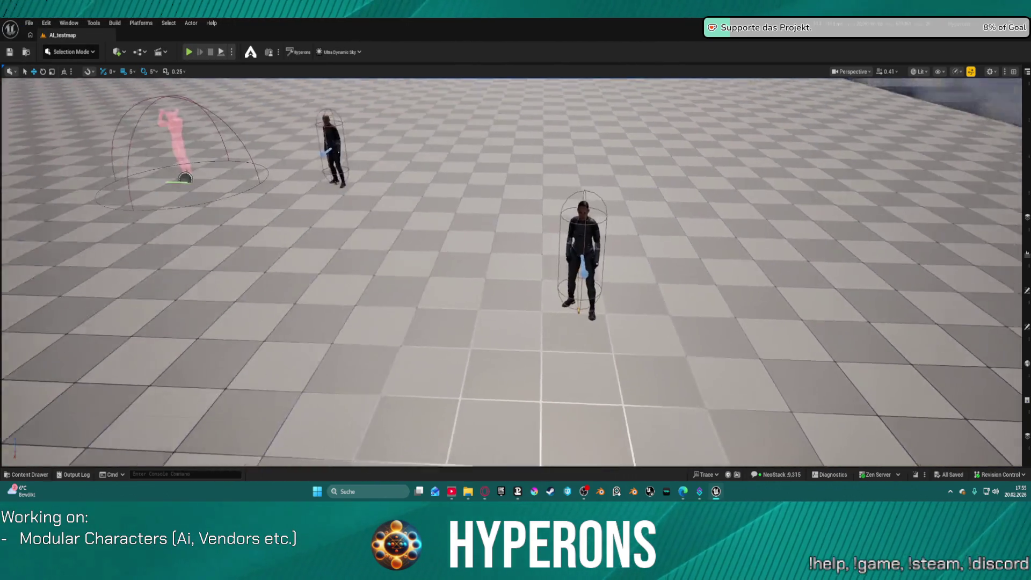
key("w")
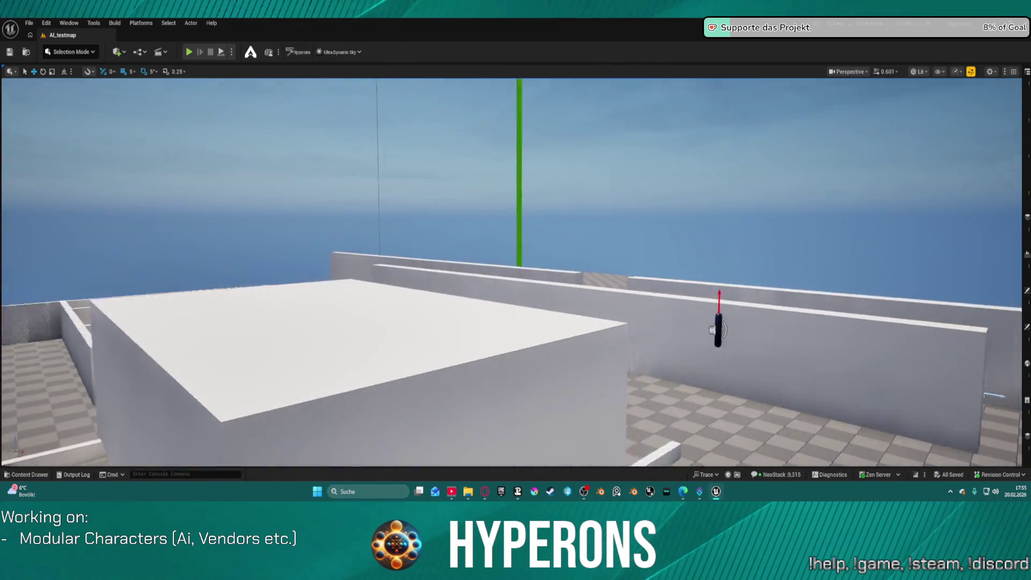
scroll(461, 361, "up", 2)
key("s")
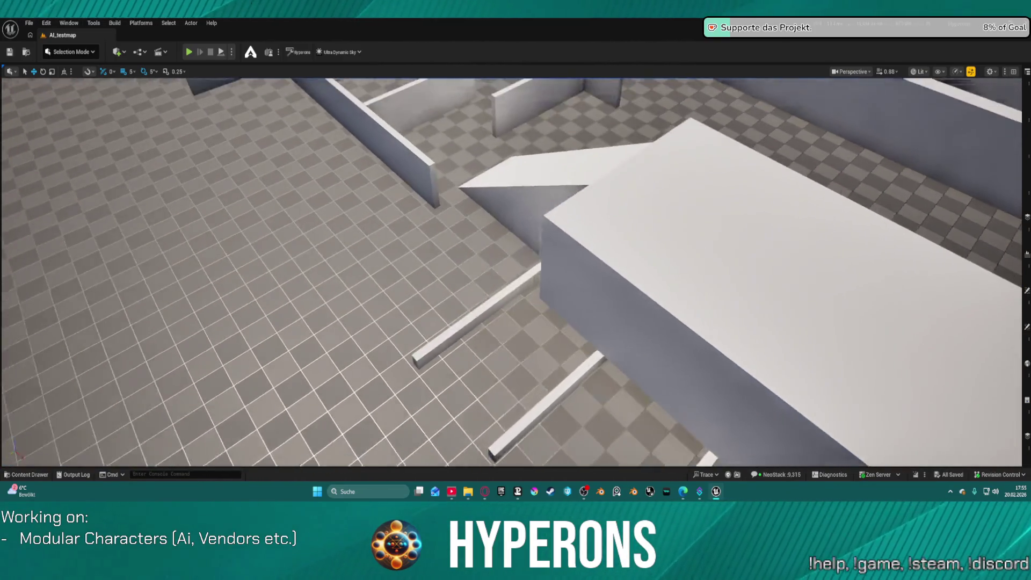
key("s")
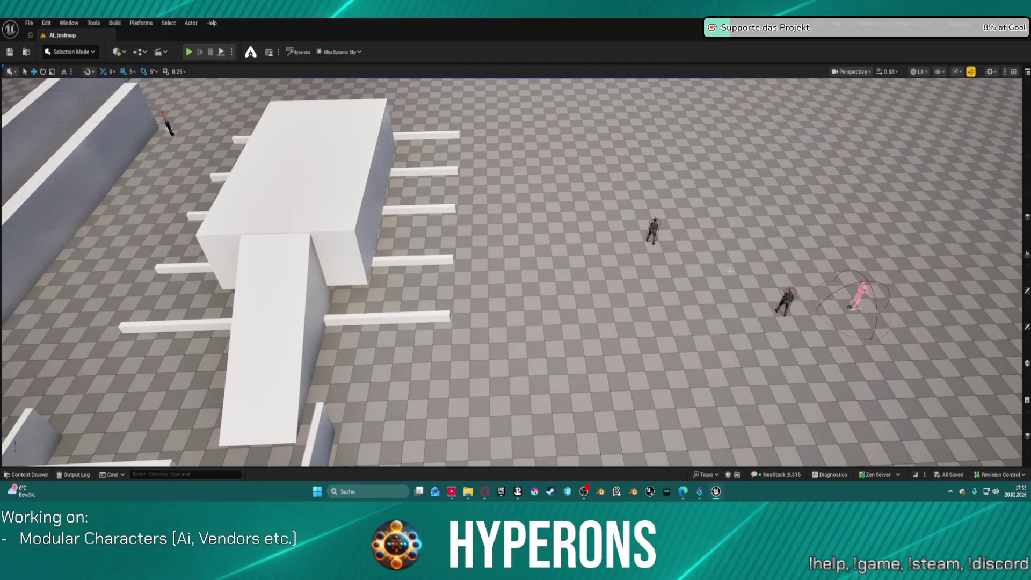
mouse_move(820, 204)
left_mouse_down()
mouse_move(819, 134)
mouse_move(820, 215)
mouse_move(819, 204)
left_mouse_up()
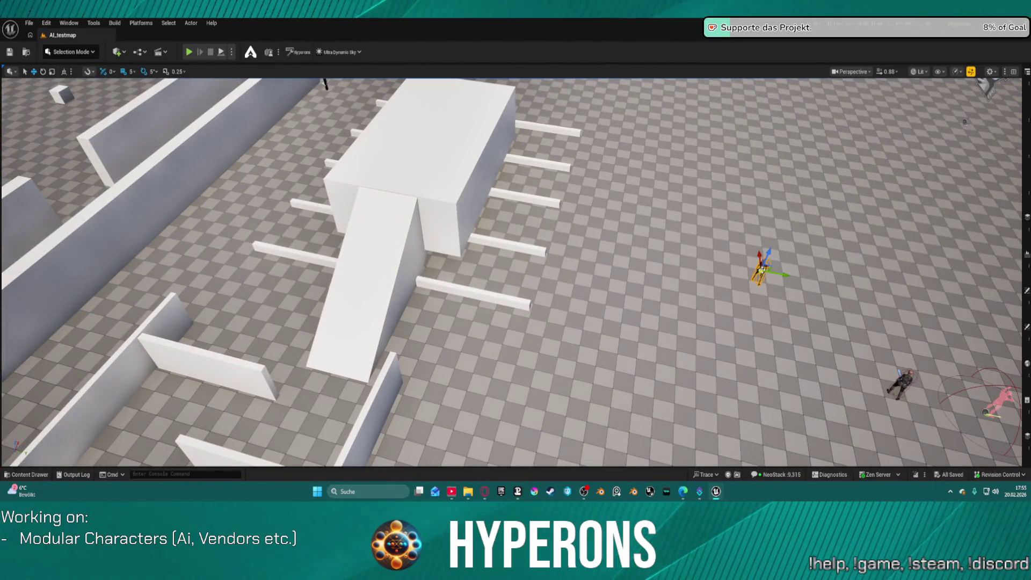
mouse_move(820, 204)
left_mouse_down()
mouse_move(751, 161)
mouse_move(805, 225)
mouse_move(784, 209)
left_mouse_up()
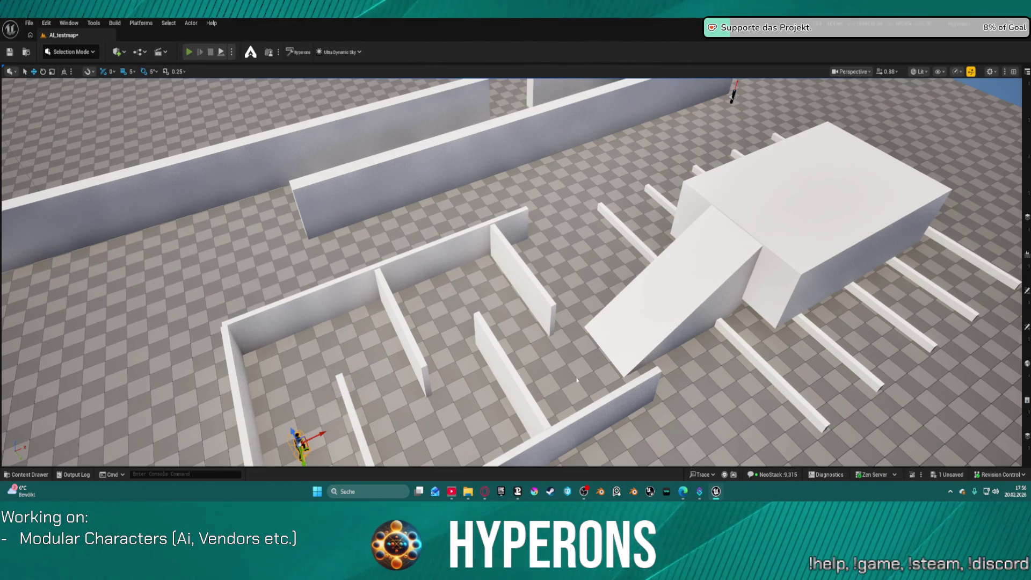
key("alt+p")
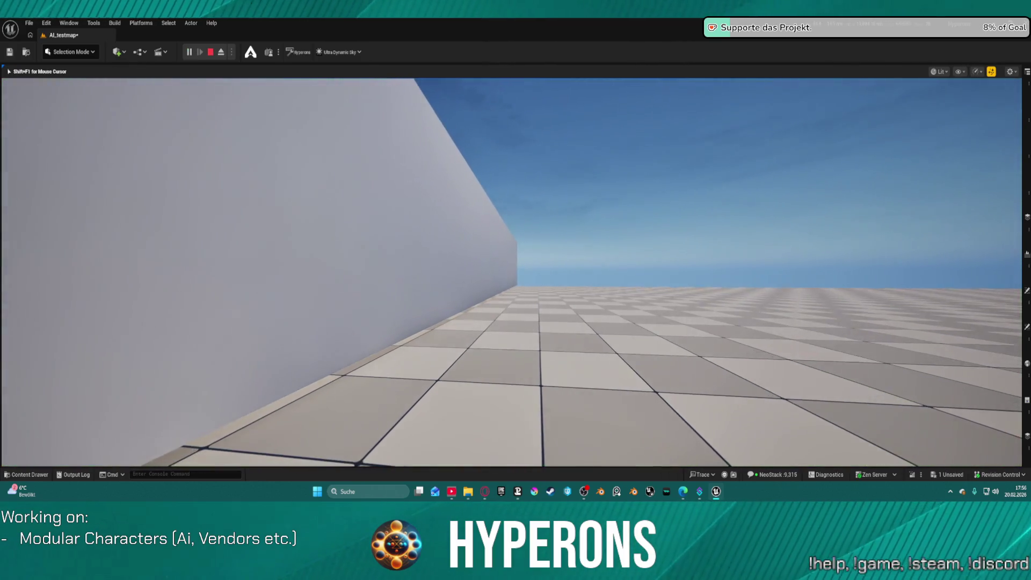
Step: Stop the play test and set the World Settings GameMode Override to BP_ARPG_GameMode
key("Escape")
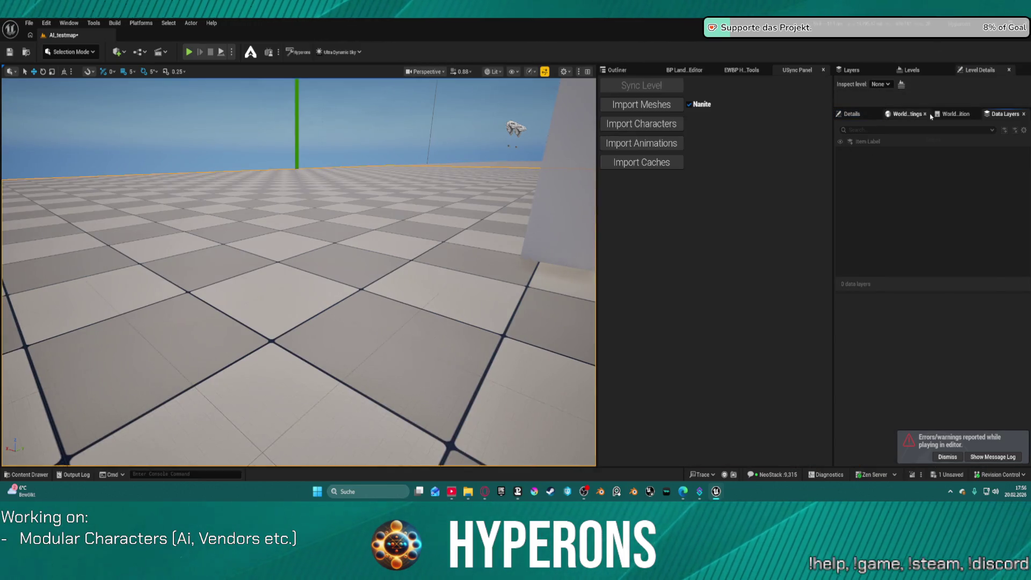
left_click(929, 114)
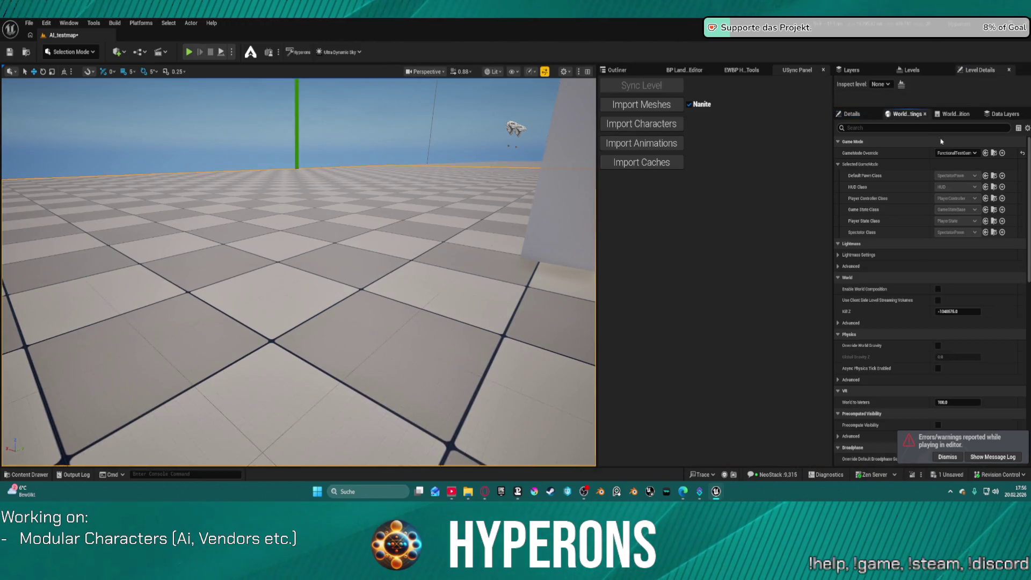
left_click(956, 154)
left_click(957, 192)
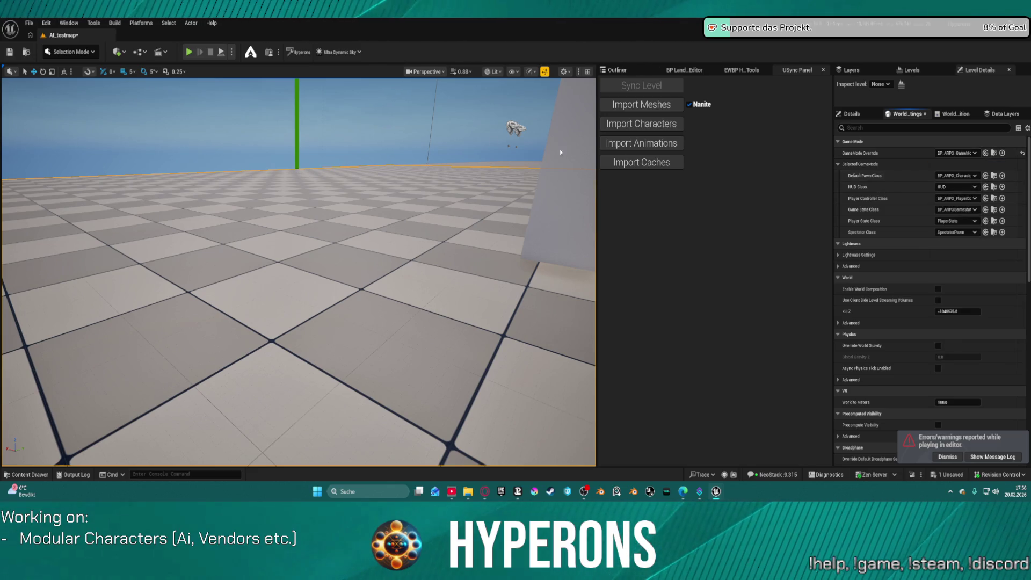
Step: Play-test the map full-width as the player character, then end the session
key("F11")
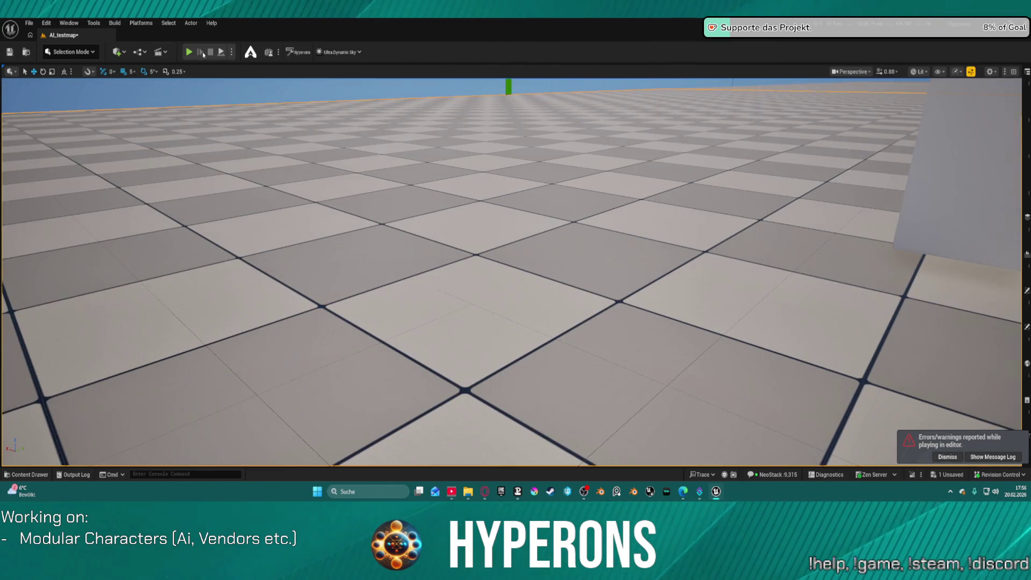
key("alt+p")
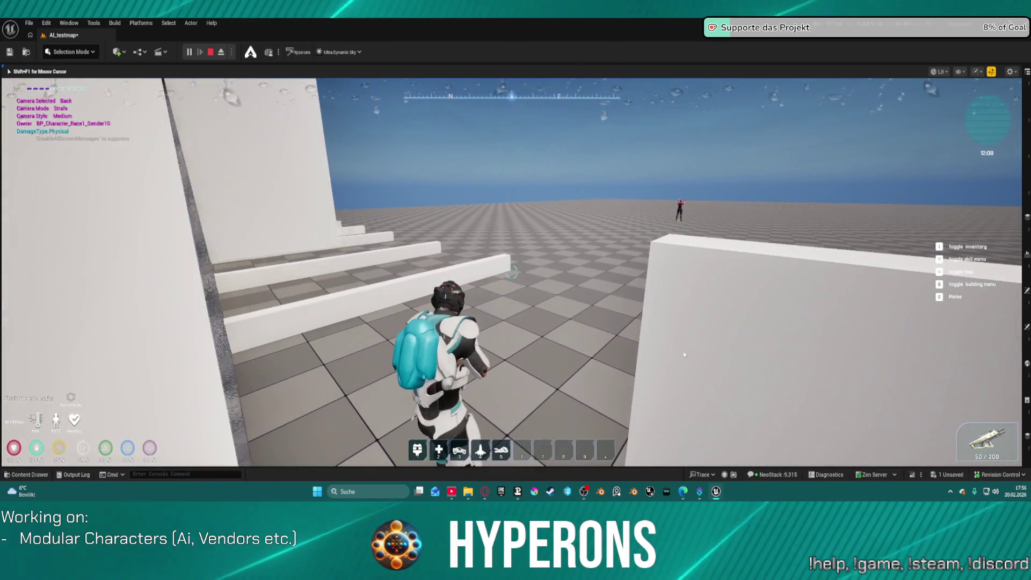
key("Escape")
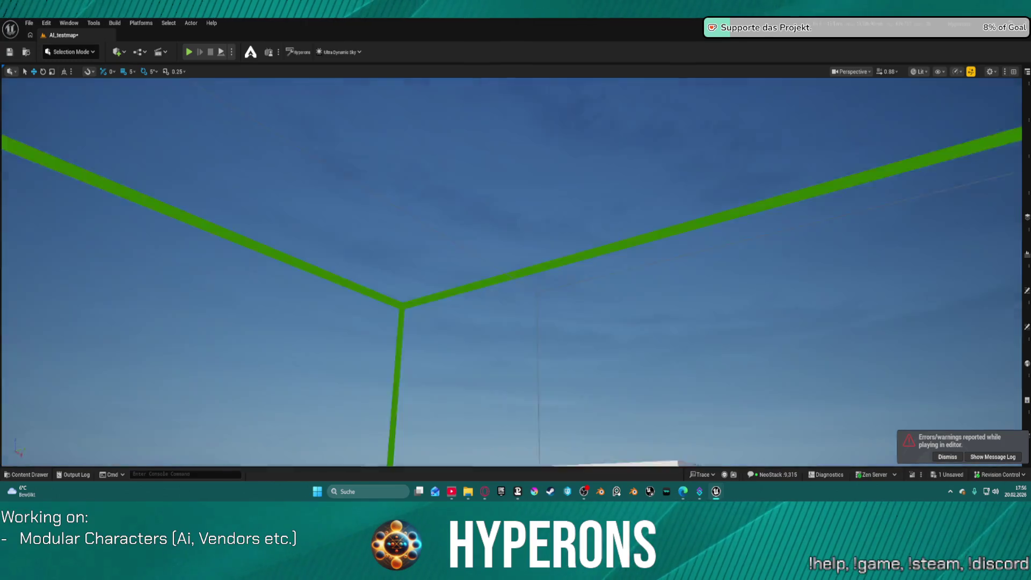
Step: Open the content browser and expand the ActionRPGStarterSystem folder
key("ctrl+space")
key("ctrl+space")
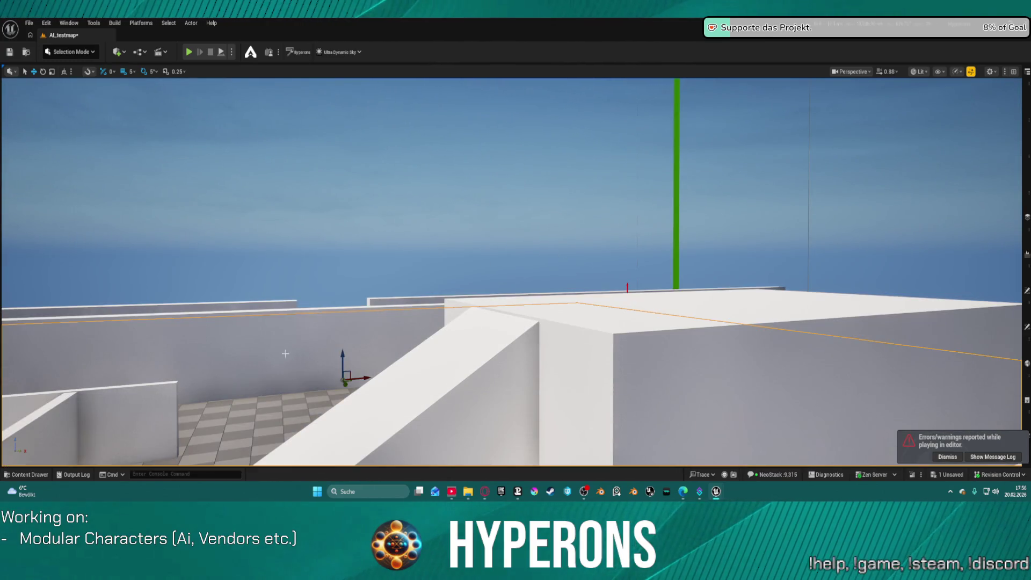
key("ctrl+space")
scroll(80, 381, "up", 15)
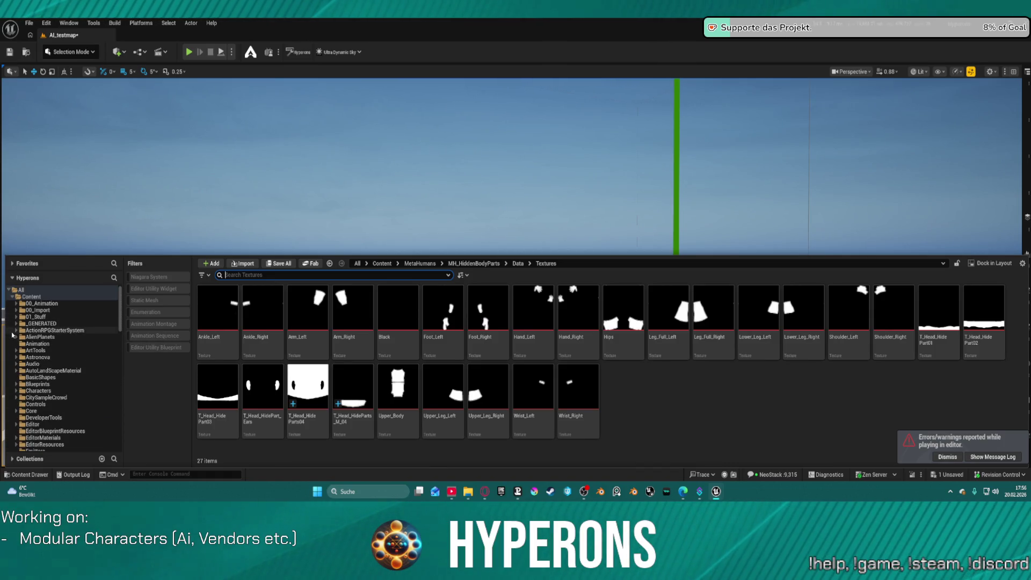
left_click(17, 330)
Step: Browse to AI > AIPresets > Creatures > PanthersPack and select BP_AI_PantherMaster
left_click(20, 336)
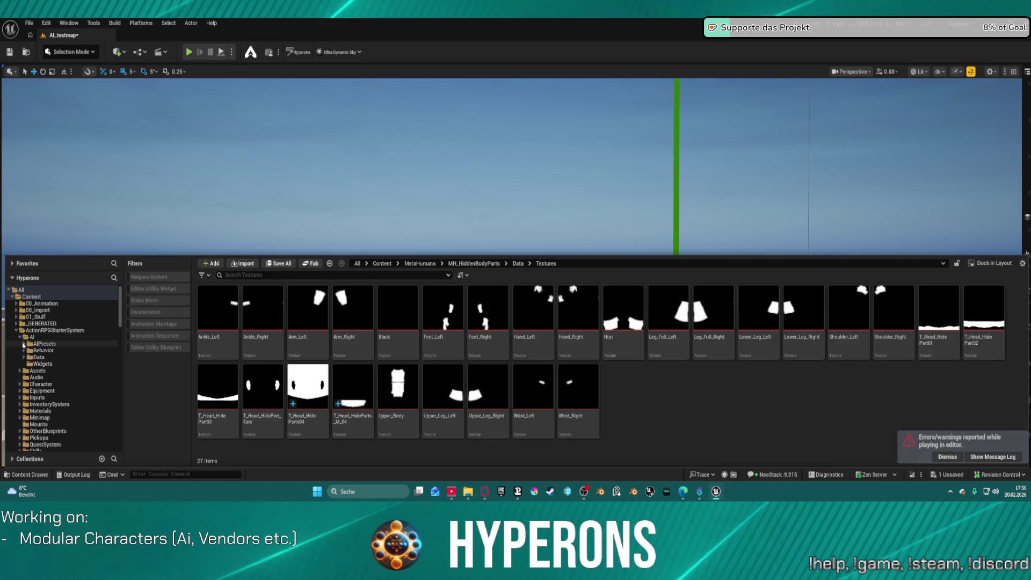
left_click(24, 344)
left_click(28, 358)
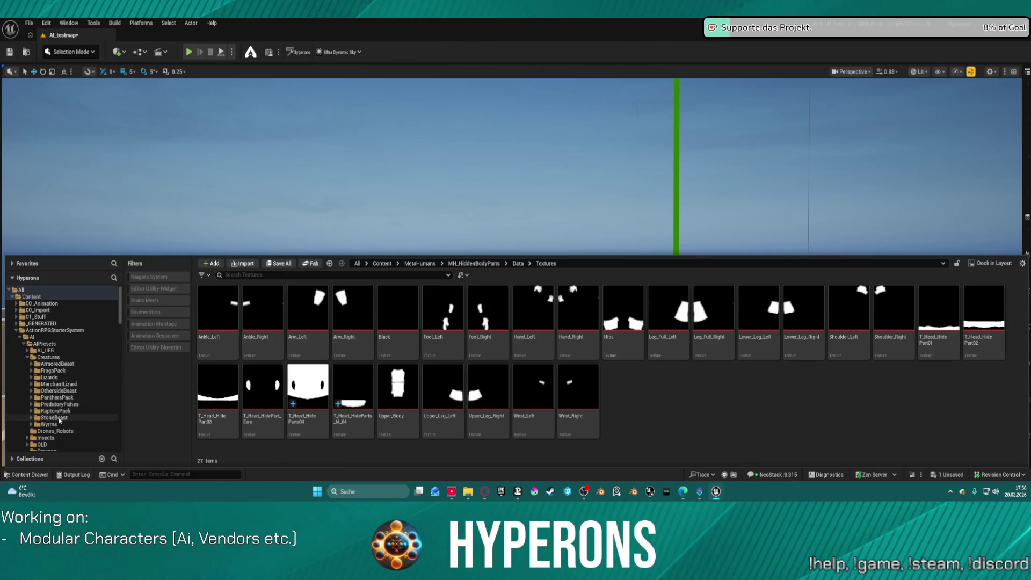
left_click(63, 398)
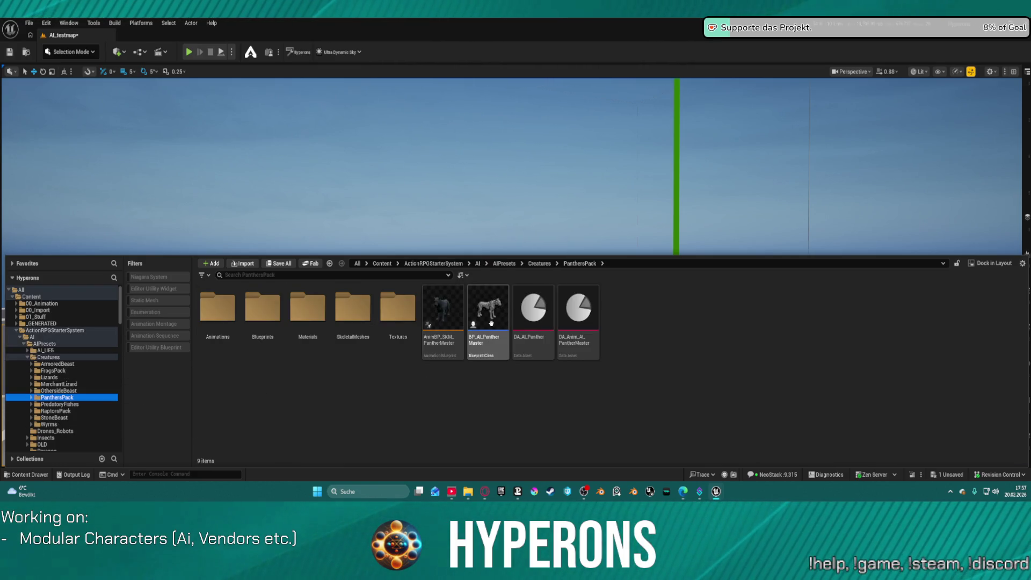
left_click(490, 344)
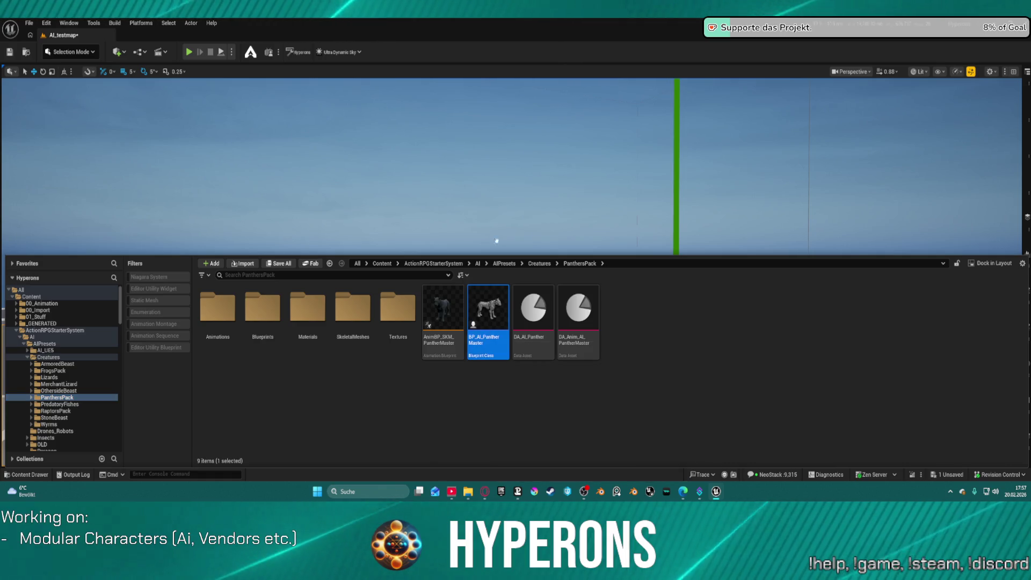
Step: Drop the panther onto the raised block, shift it further onto it, and turn it left
mouse_move(652, 275)
left_mouse_down()
mouse_move(589, 240)
mouse_move(604, 287)
mouse_move(680, 269)
mouse_move(699, 286)
left_mouse_up()
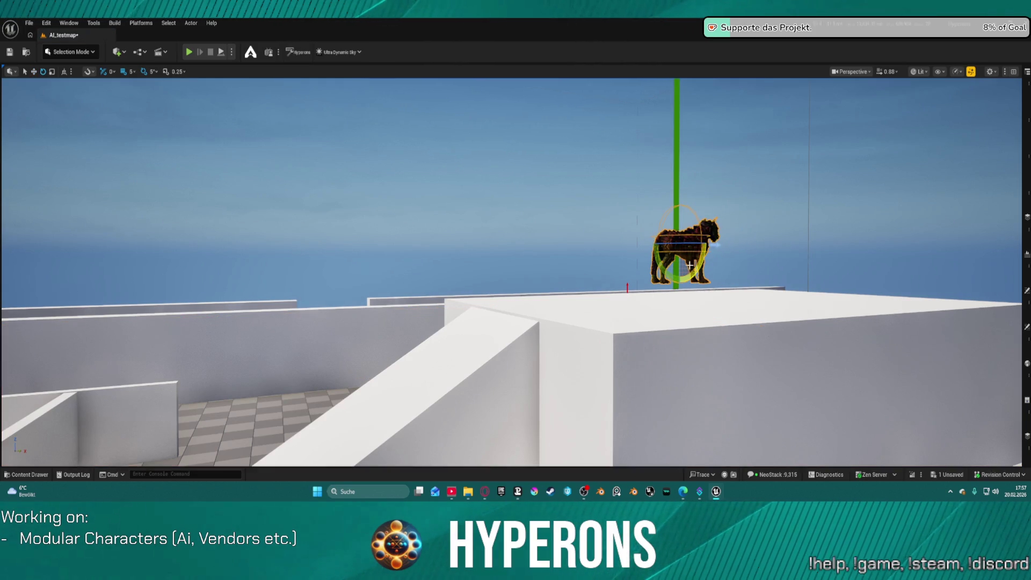
left_click_drag(680, 244, 656, 284)
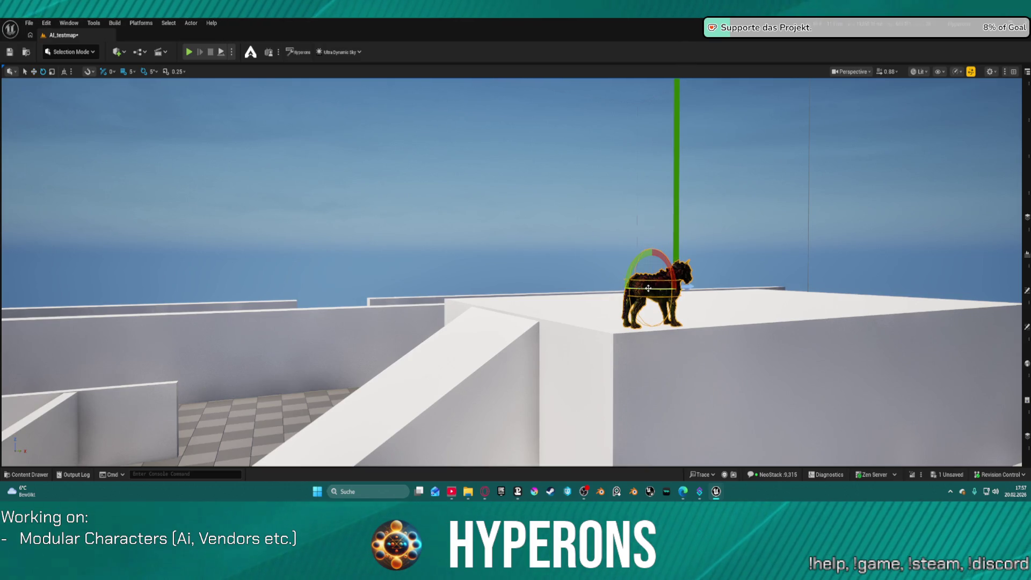
mouse_move(686, 289)
left_mouse_down()
mouse_move(648, 288)
mouse_move(592, 422)
mouse_move(846, 267)
left_mouse_up()
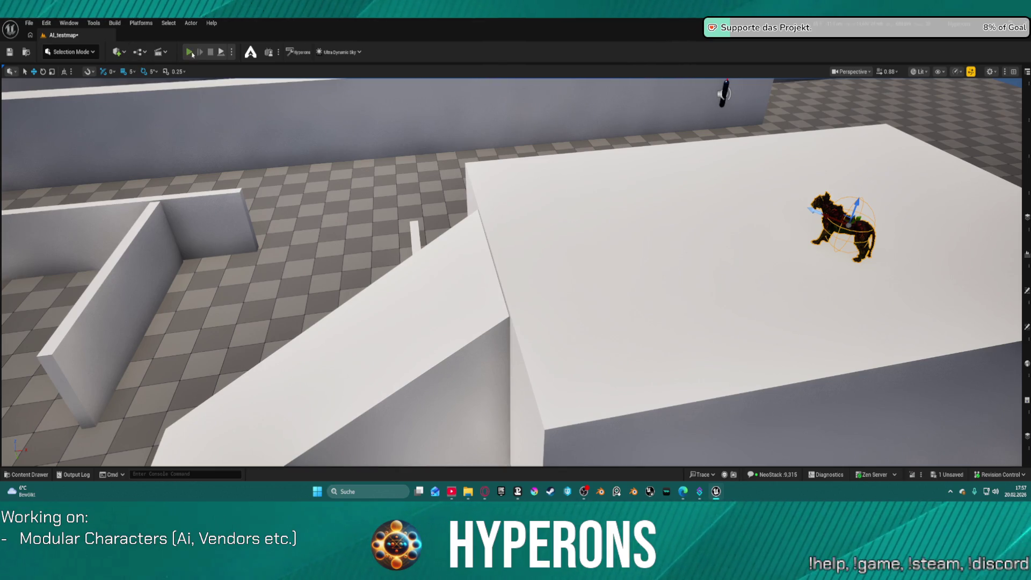
Step: Briefly play-test with the panther, then set the GameMode Override to FunctionalTestGameMode
key("alt+p")
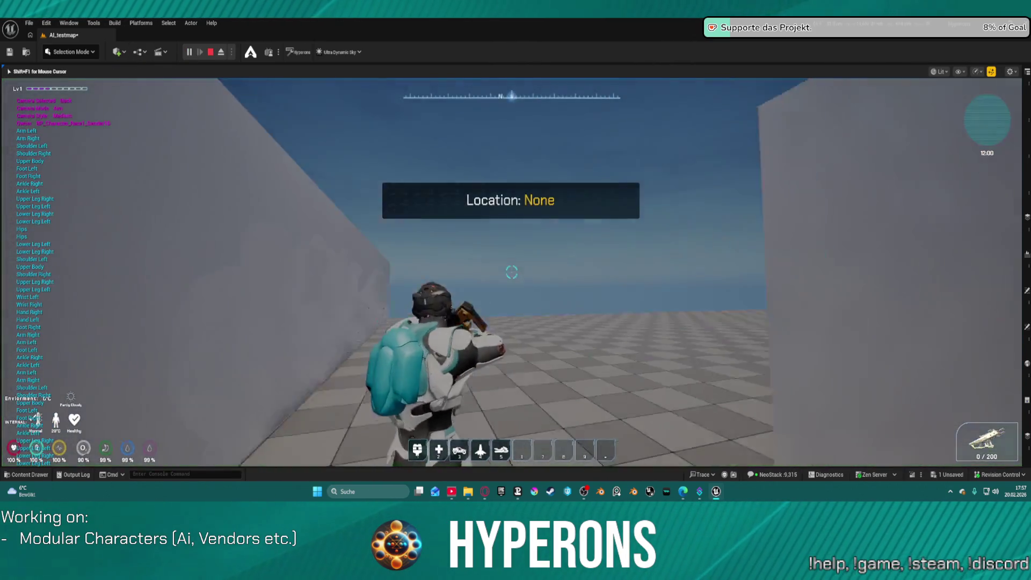
key("Escape")
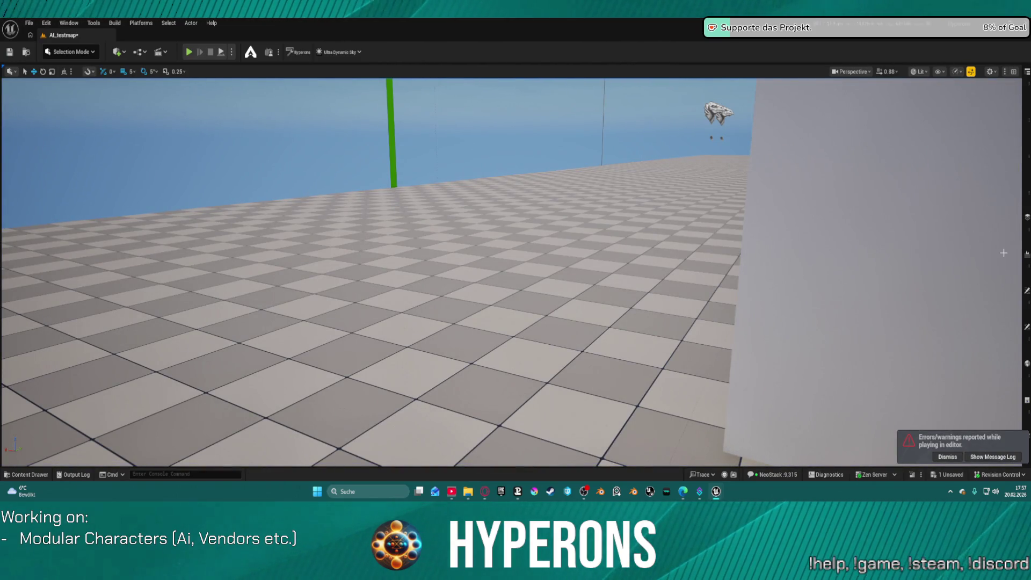
left_click(580, 185)
left_click(907, 114)
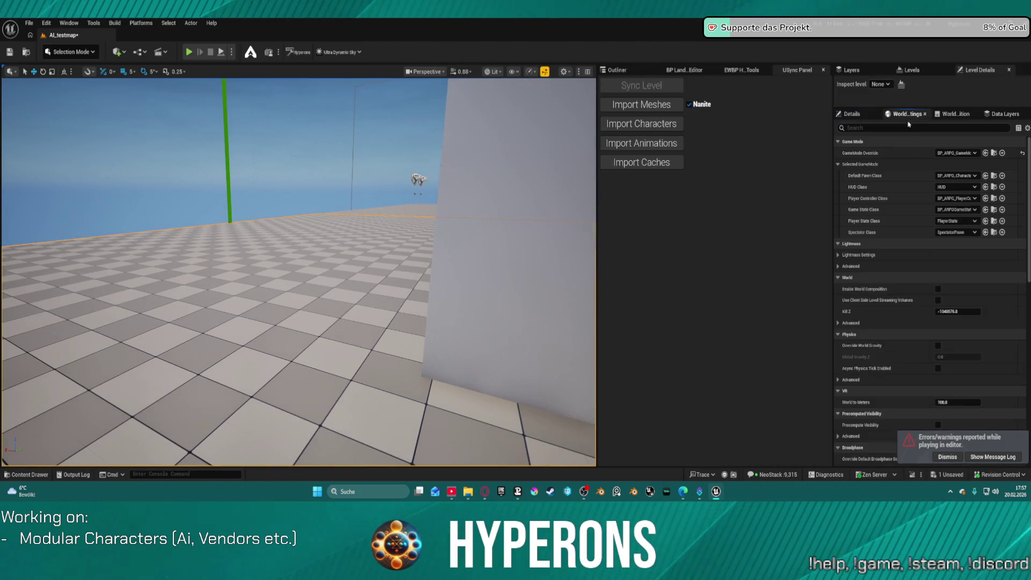
left_click(957, 155)
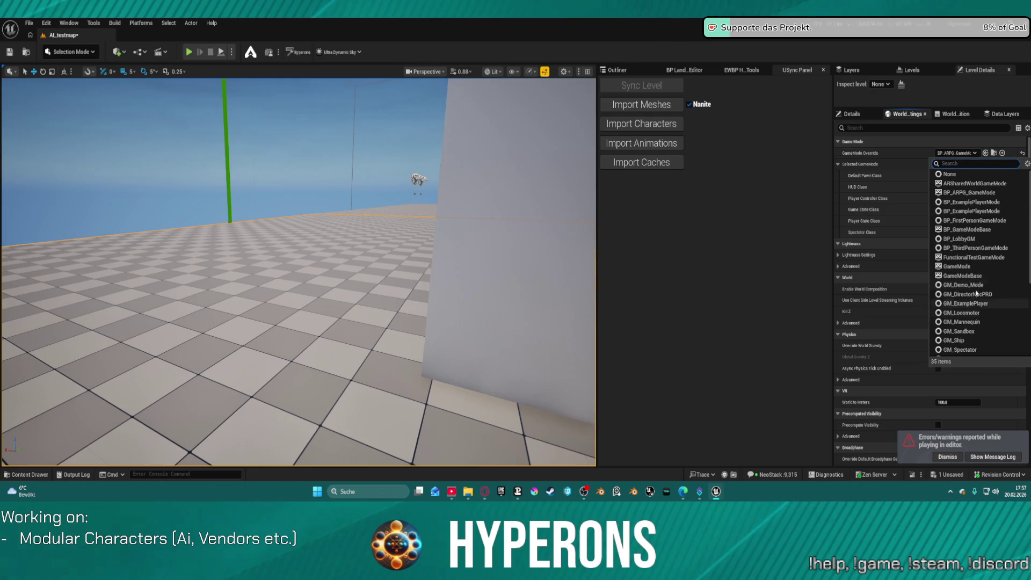
left_click(979, 257)
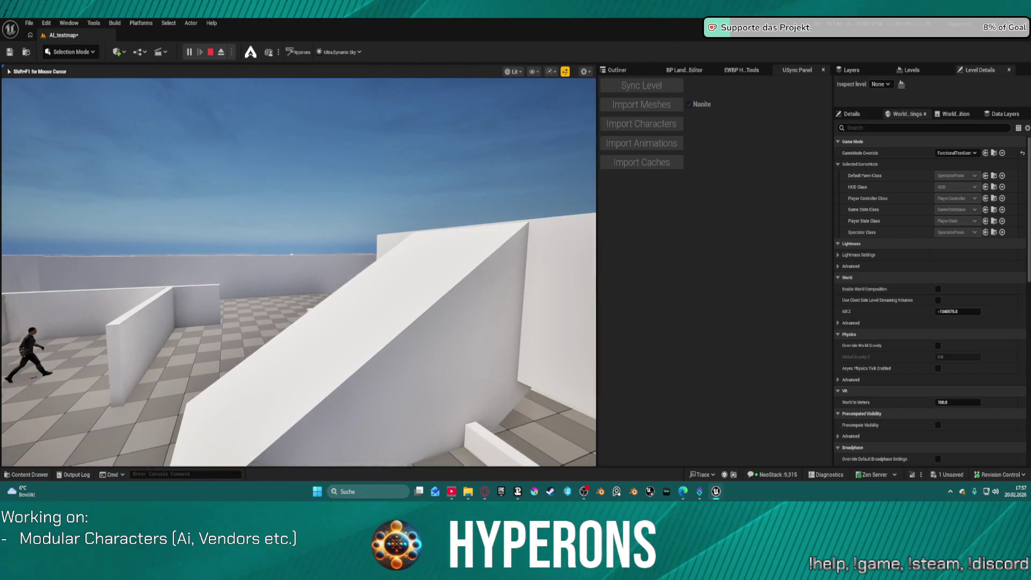
Step: Restart play and fly the spectator camera around the maze watching the panther, then stop
key("Escape")
scroll(445, 90, "down", 5)
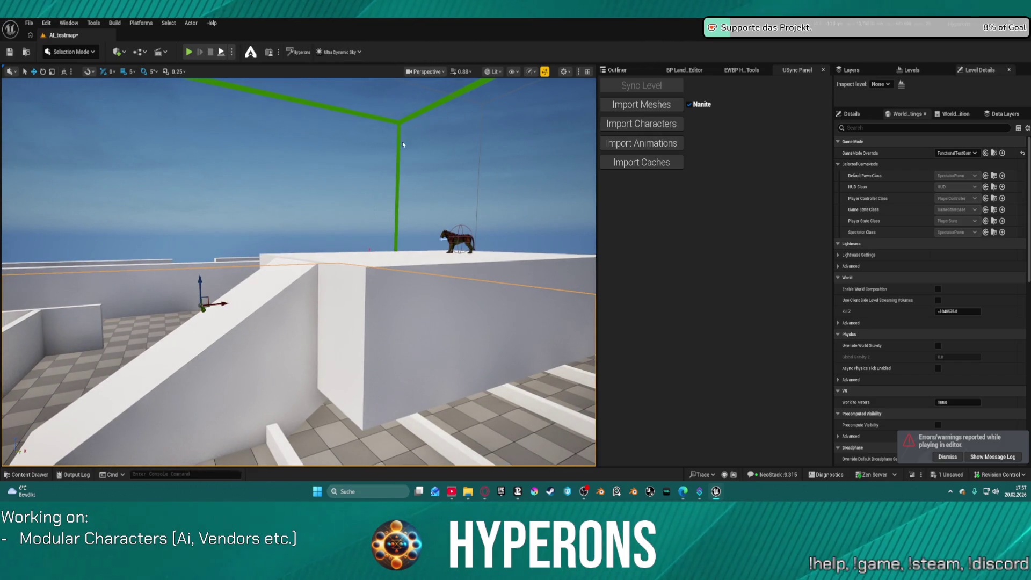
key("alt+p")
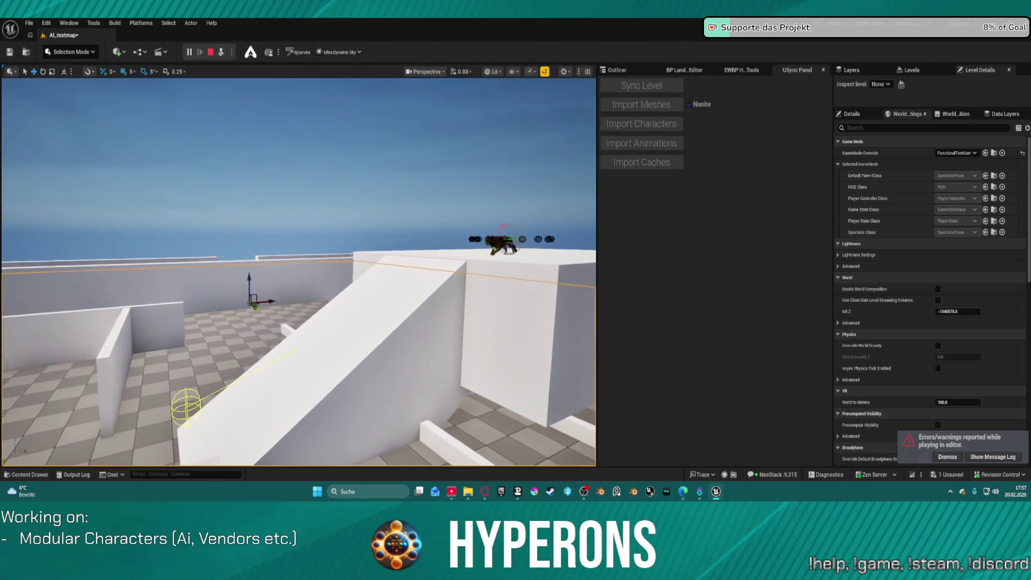
key("w")
key("s")
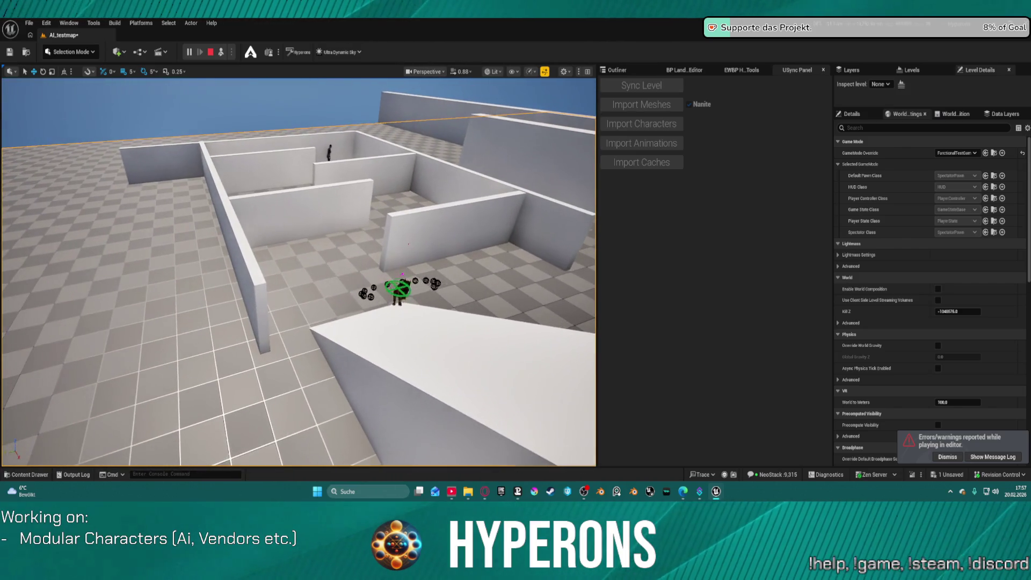
key("w")
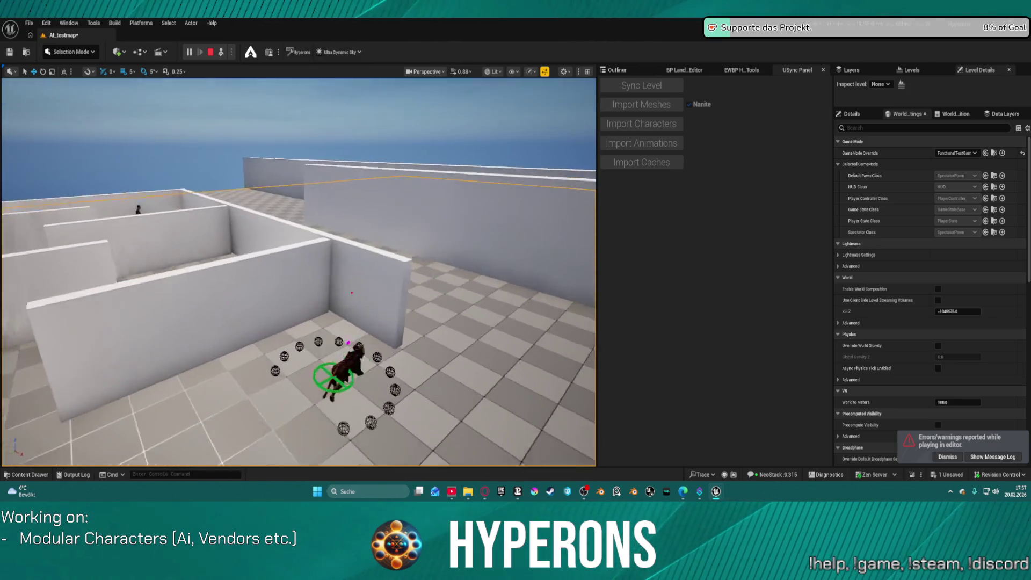
key("s")
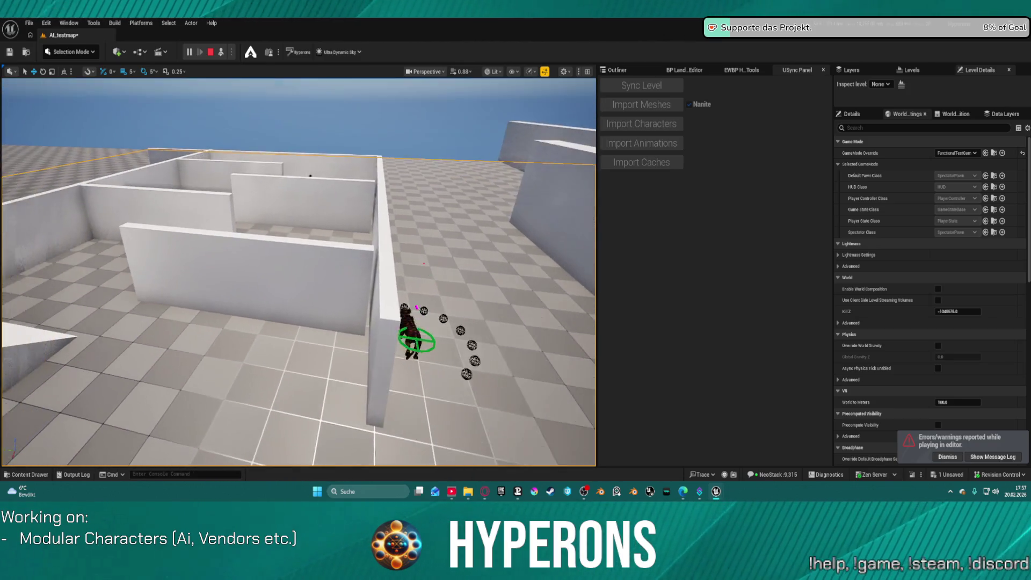
key("w")
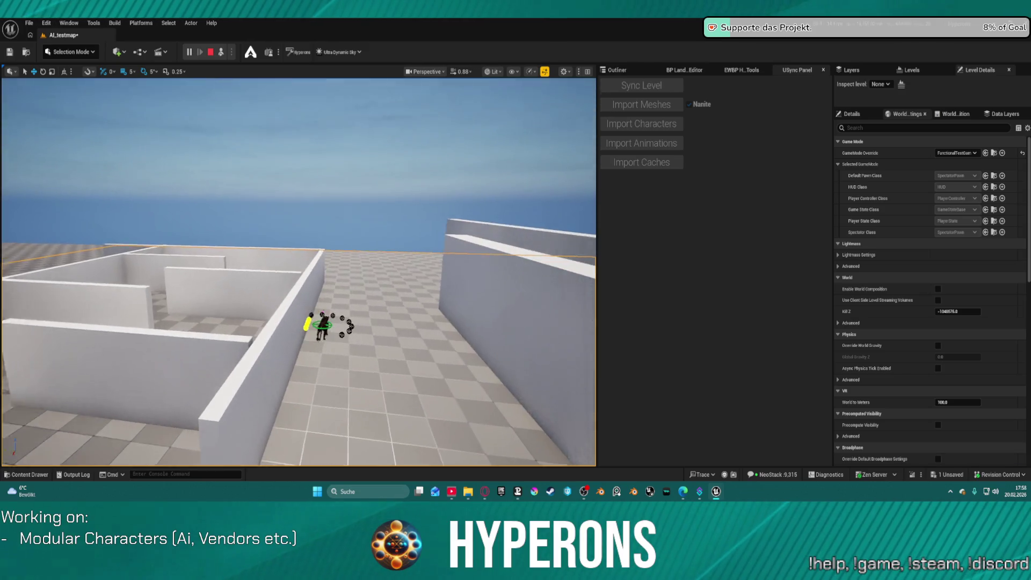
key("s")
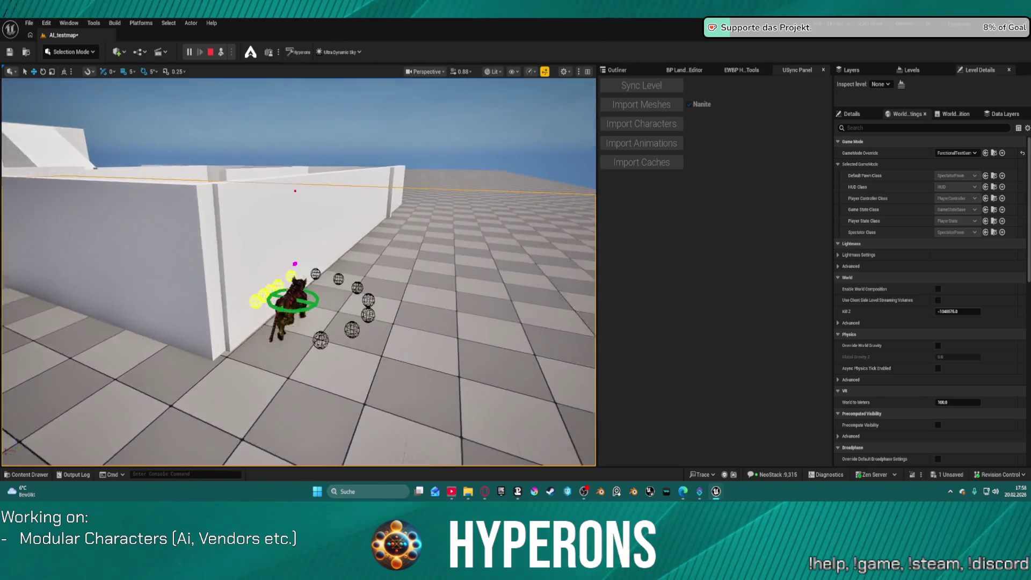
key("Escape")
Step: Delete and restore the white floor block, select the panther, and show the PanthersPack assets
key("w")
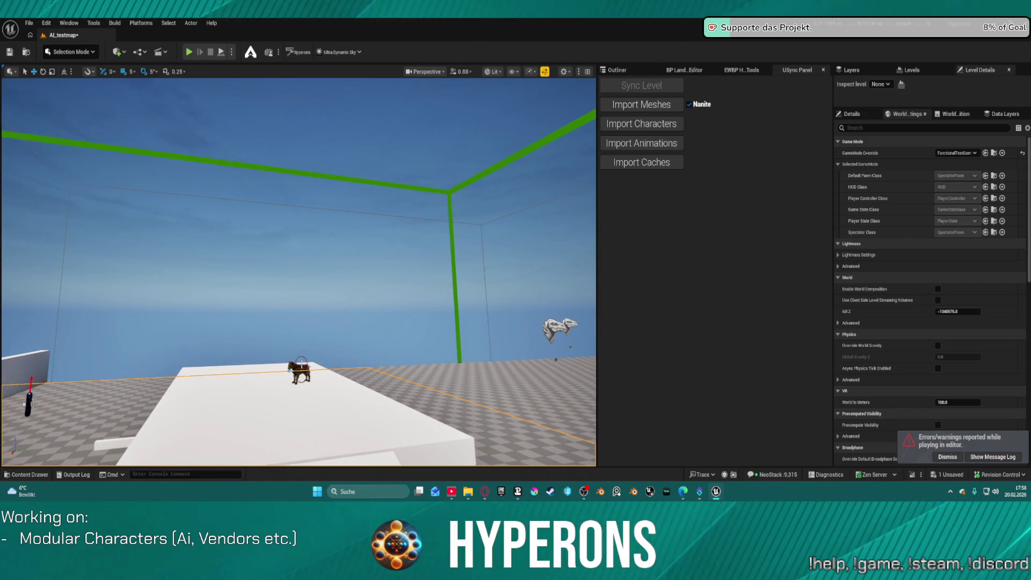
key("Delete")
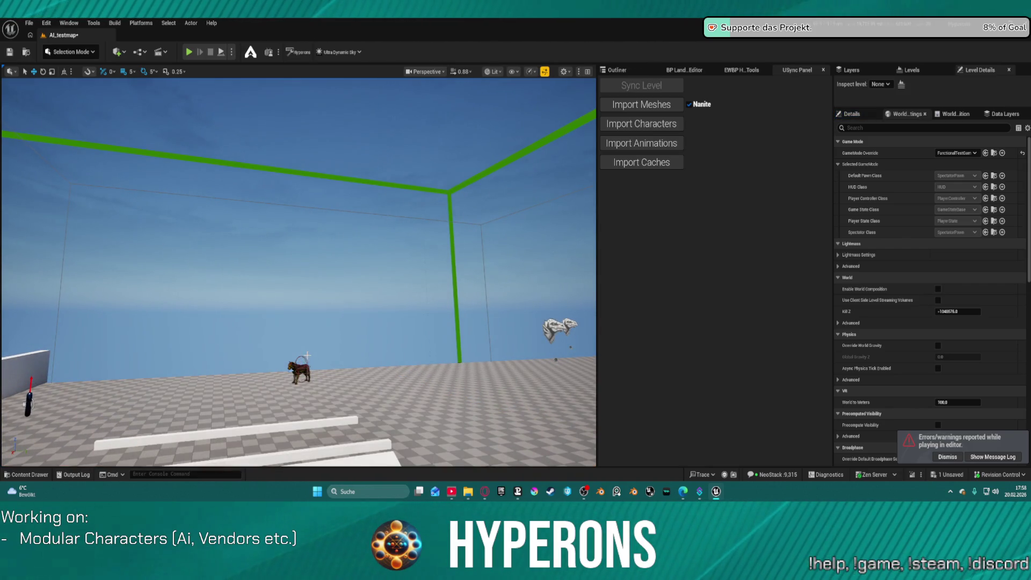
key("ctrl+z")
left_click(297, 369)
key("ctrl+space")
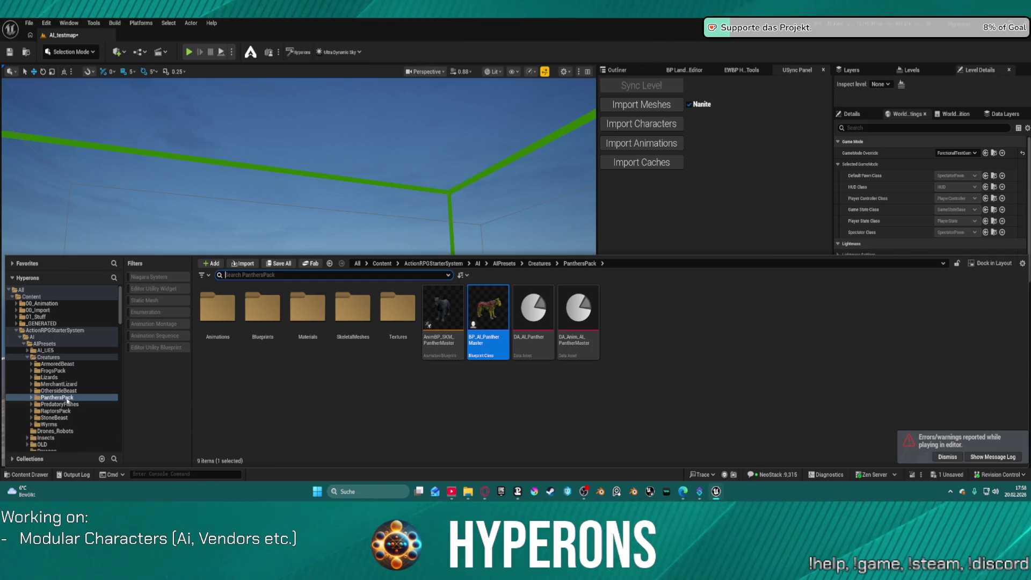
Step: Place BP_AI_Lizard Master from the Lizards folder onto the white platform
left_click(49, 377)
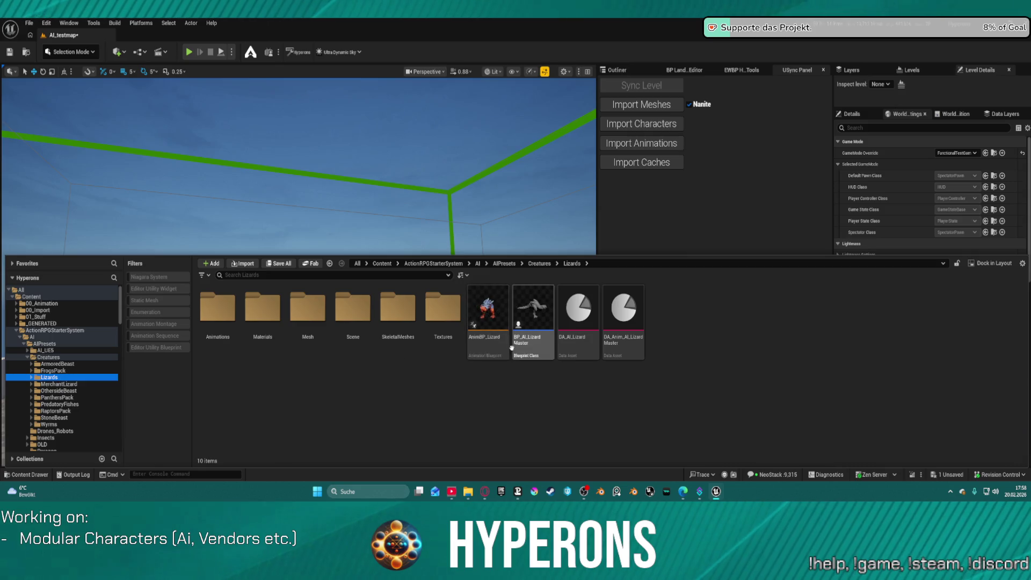
left_click(533, 332)
mouse_move(333, 263)
left_mouse_down()
mouse_move(341, 251)
mouse_move(270, 415)
left_mouse_up()
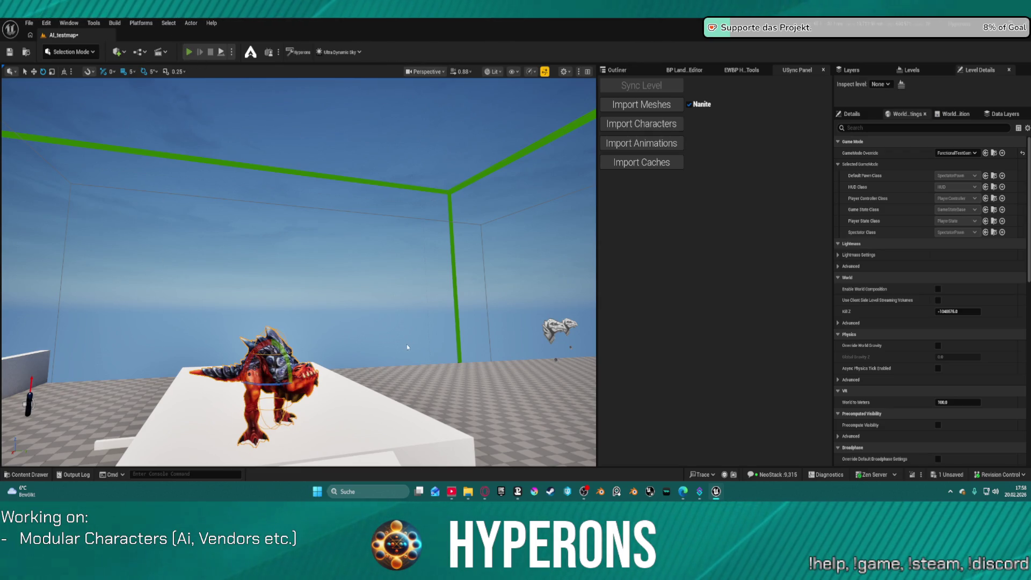
Step: Play-test in spectator mode flying toward the lizard, then stop and frame the lizard
key("alt+p")
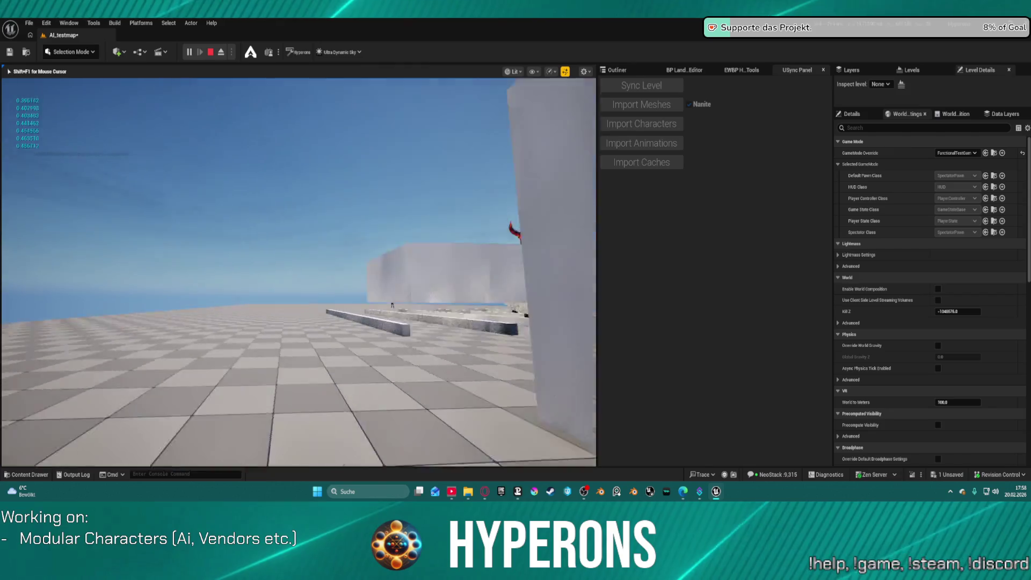
key("w")
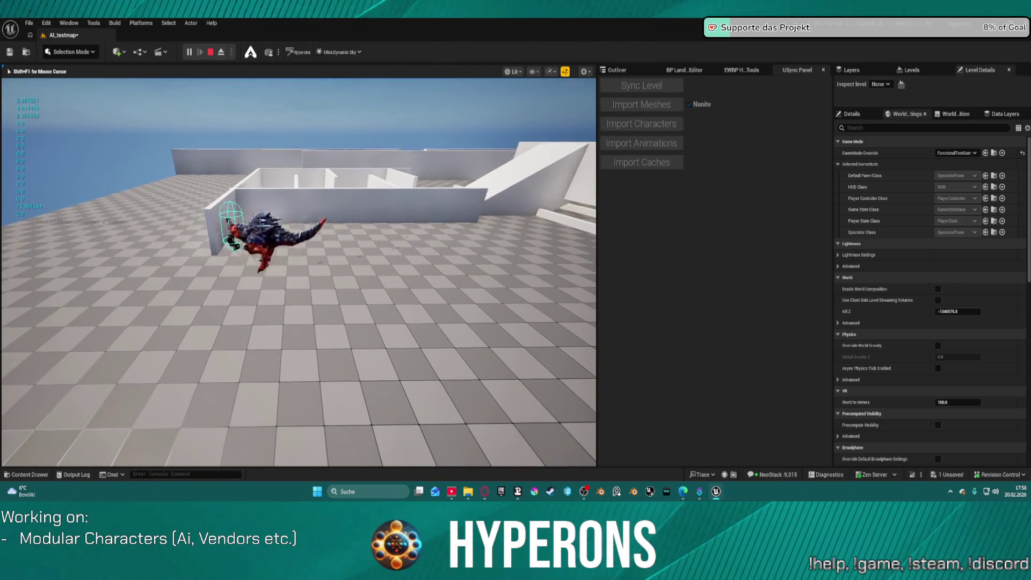
key("Escape")
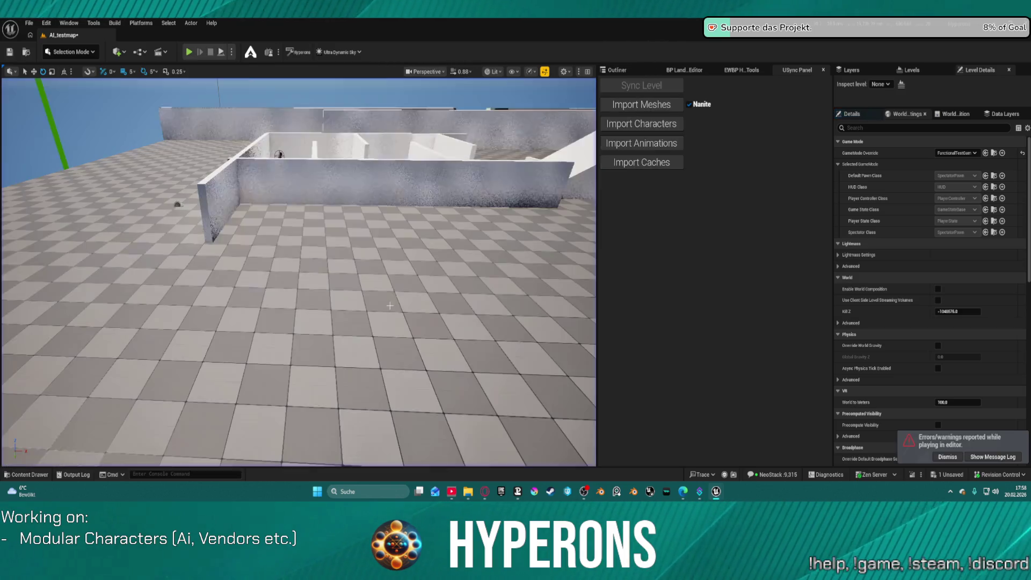
key("f")
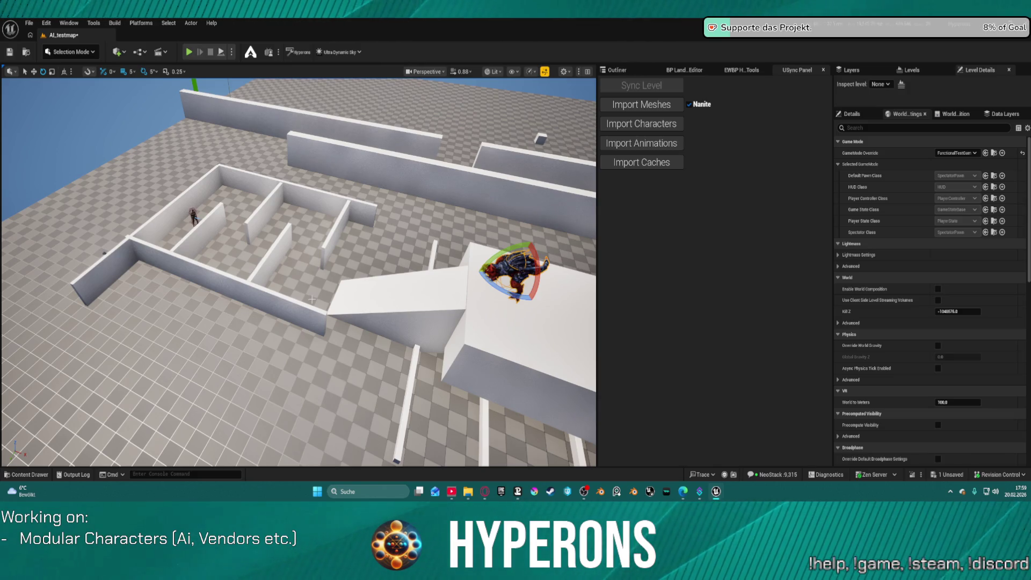
Step: Place a BP_AI_Wyrm from the Wyrms folder onto the open floor past the maze
left_click_drag(312, 299, 355, 248)
key("ctrl+space")
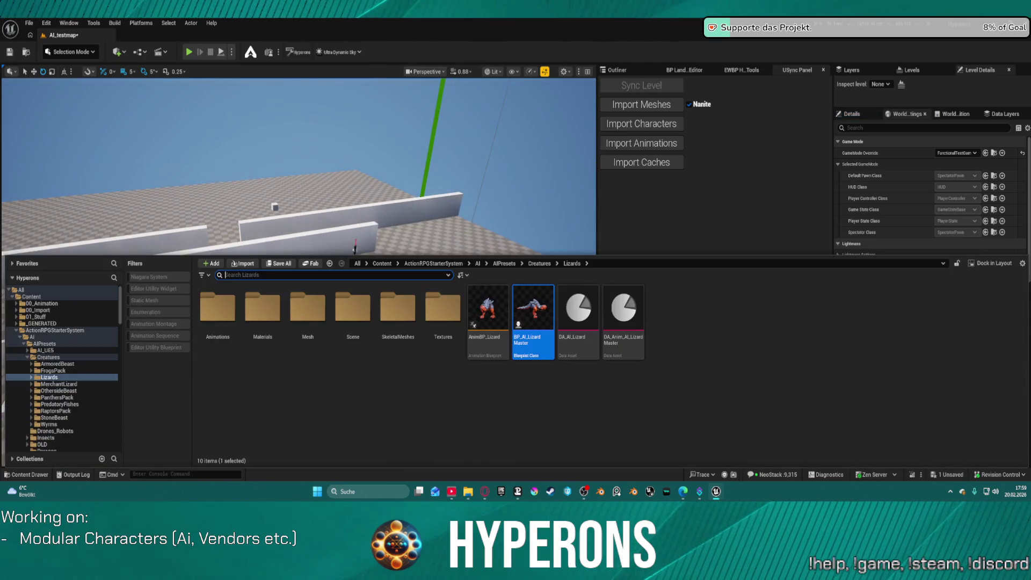
left_click(69, 424)
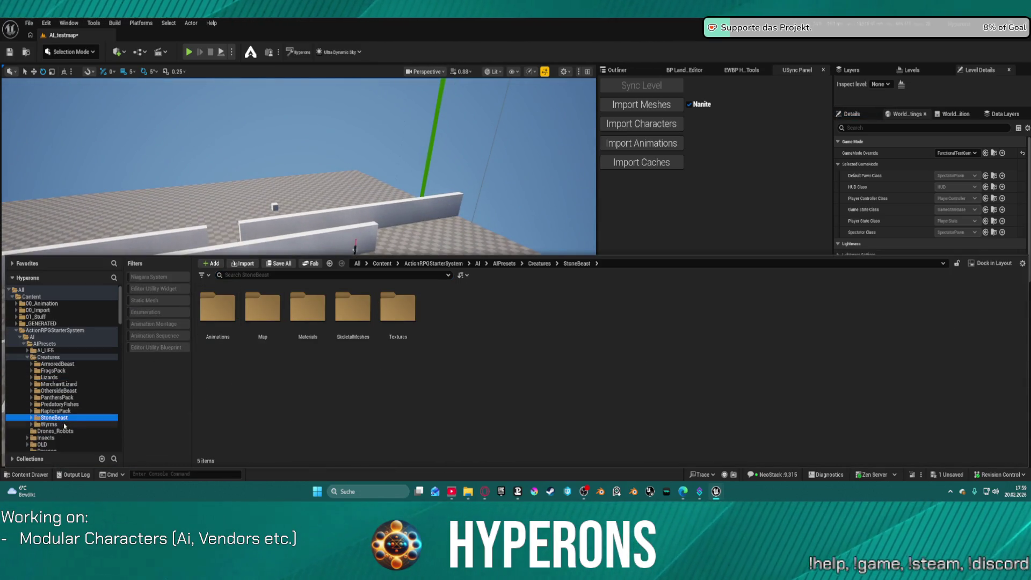
left_click_drag(290, 226, 271, 169)
key("ctrl+space")
left_click(487, 309)
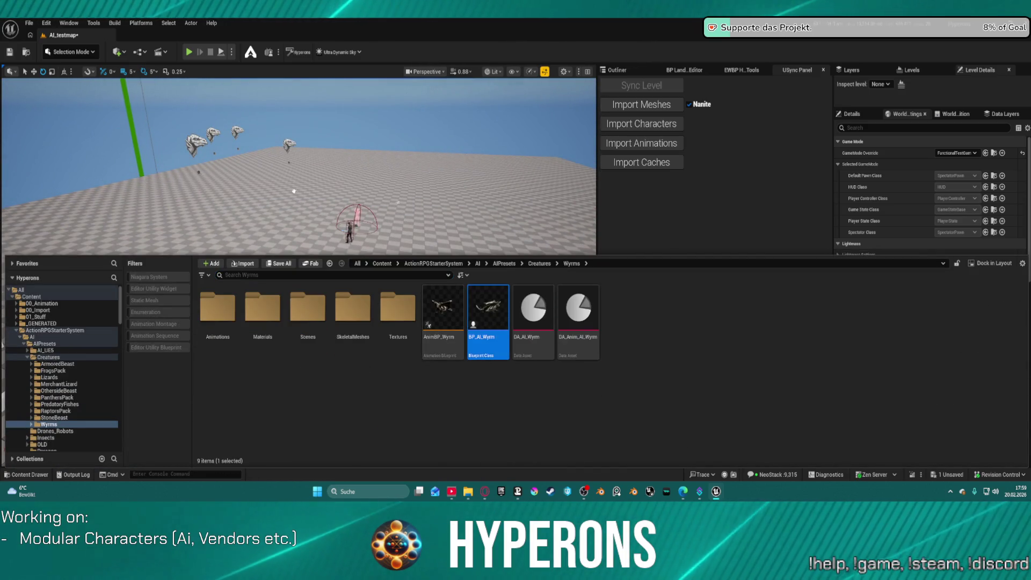
mouse_move(270, 204)
left_mouse_down()
mouse_move(295, 225)
mouse_move(285, 246)
left_mouse_up()
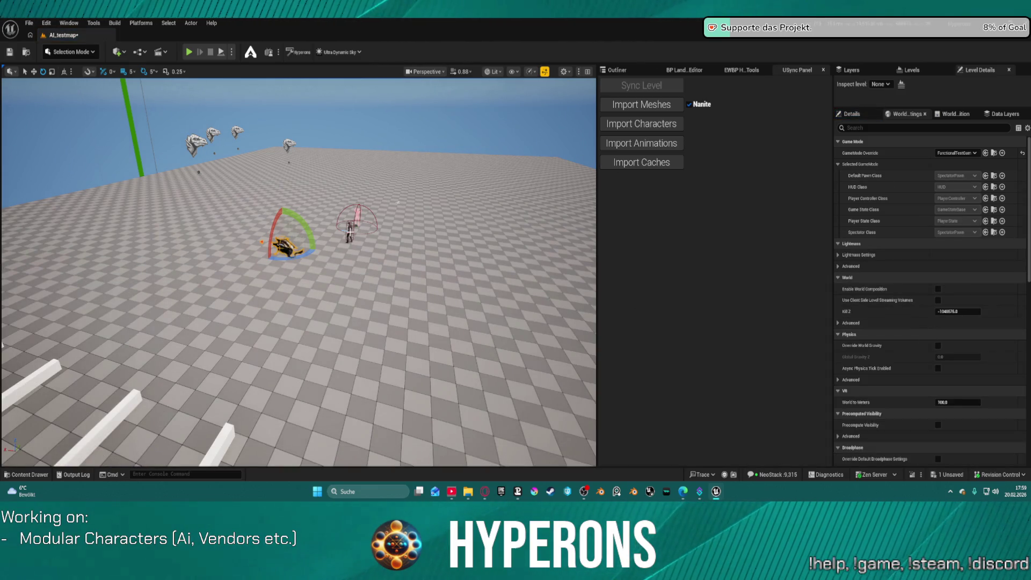
Step: Delete the standing character figure beside the wyrm and bring up the GameMode Override choices
left_click(351, 228)
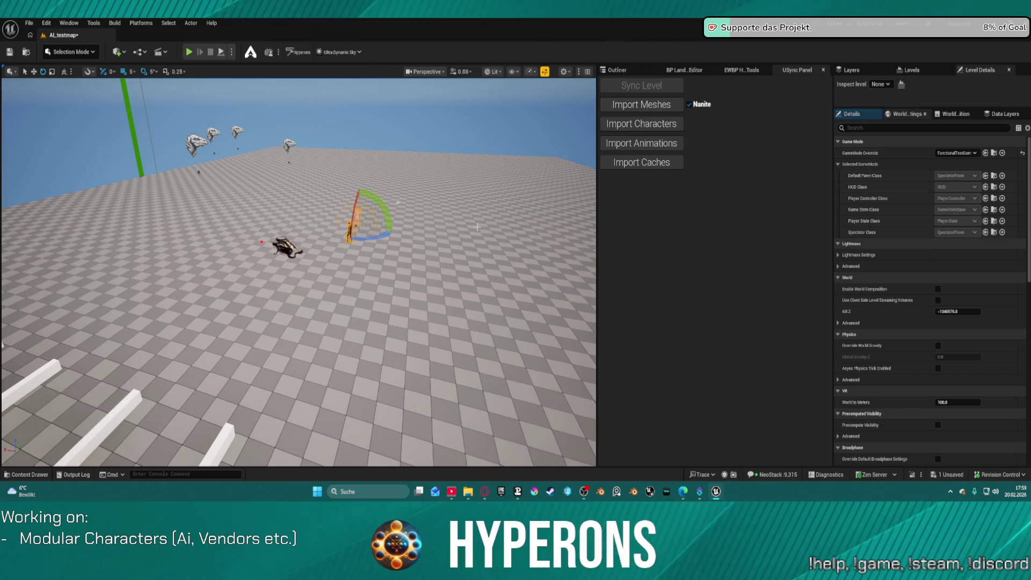
key("Delete")
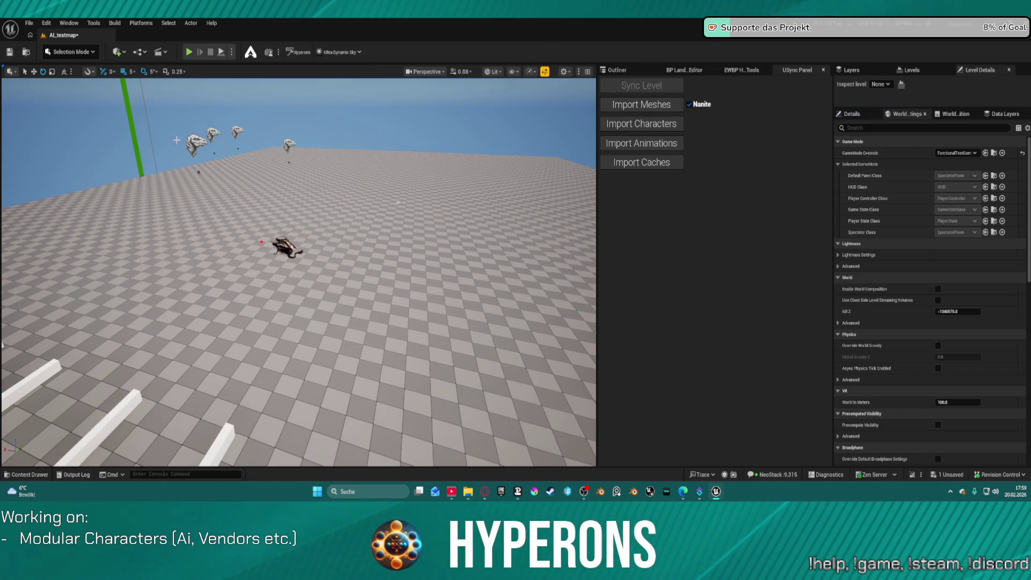
left_click(957, 153)
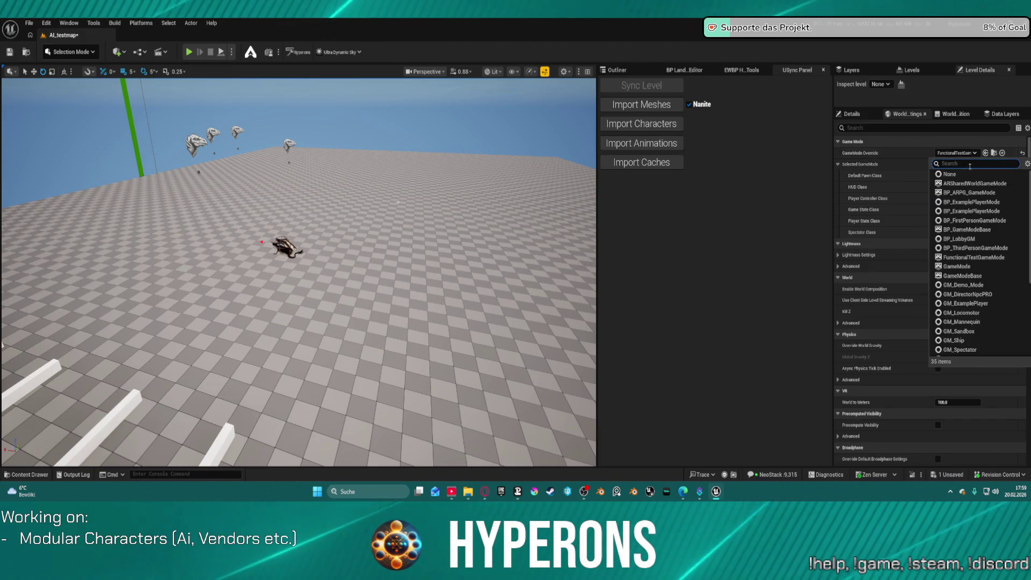
Step: Set the GameMode Override to BP_ARPG_GameMode and run a quick play-test as the player character
left_click(969, 192)
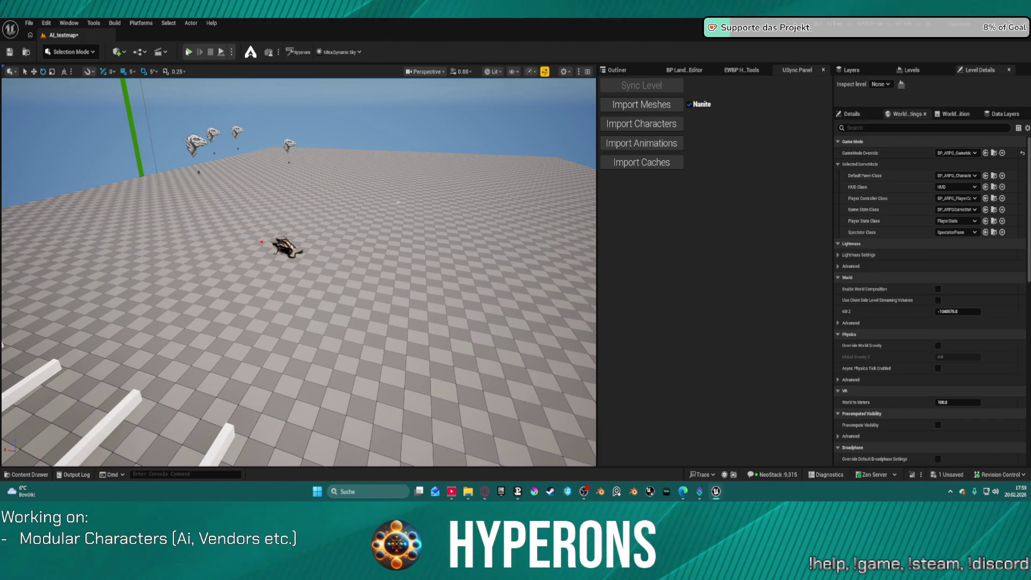
key("alt+p")
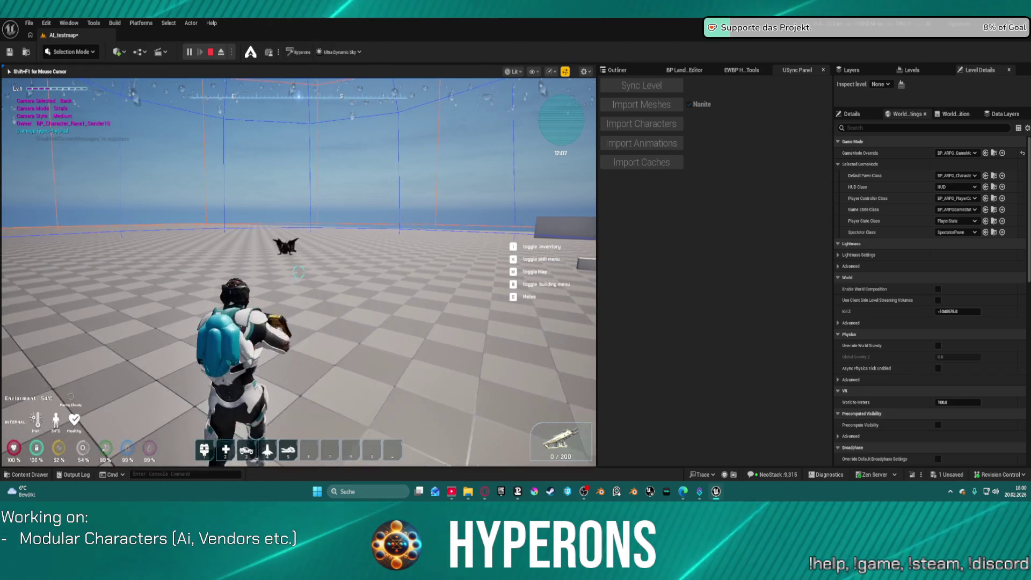
key("Escape")
Step: Select the wyrm, play-test again, and draw the weapon to aim at the flying wyrm
left_click(255, 246)
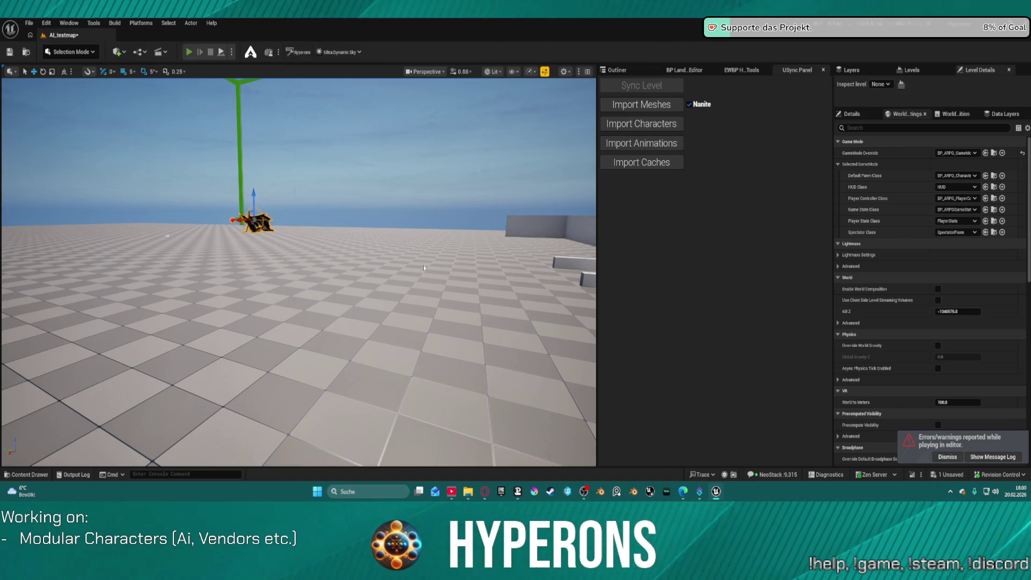
key("alt+p")
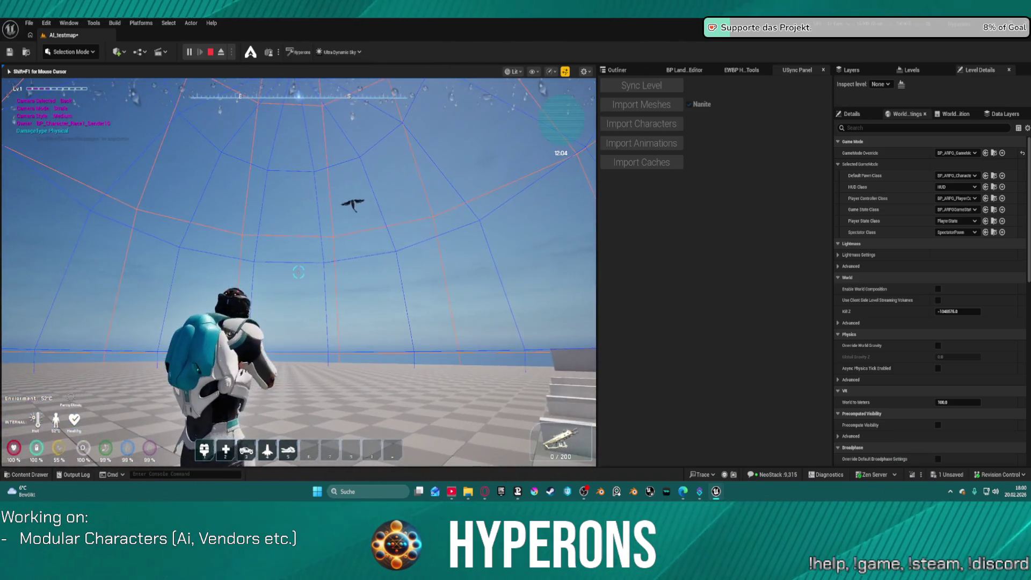
key("1")
key("r")
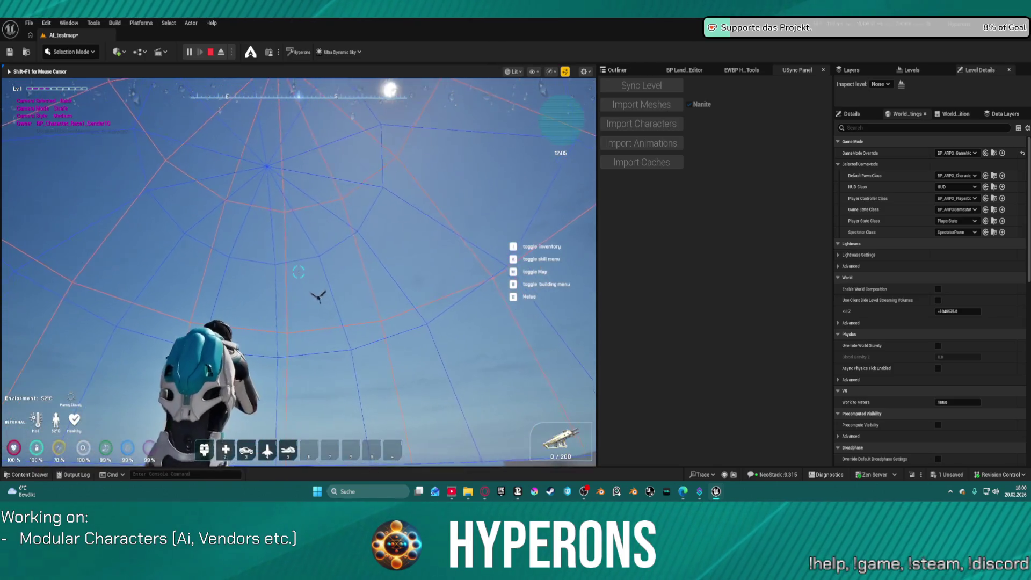
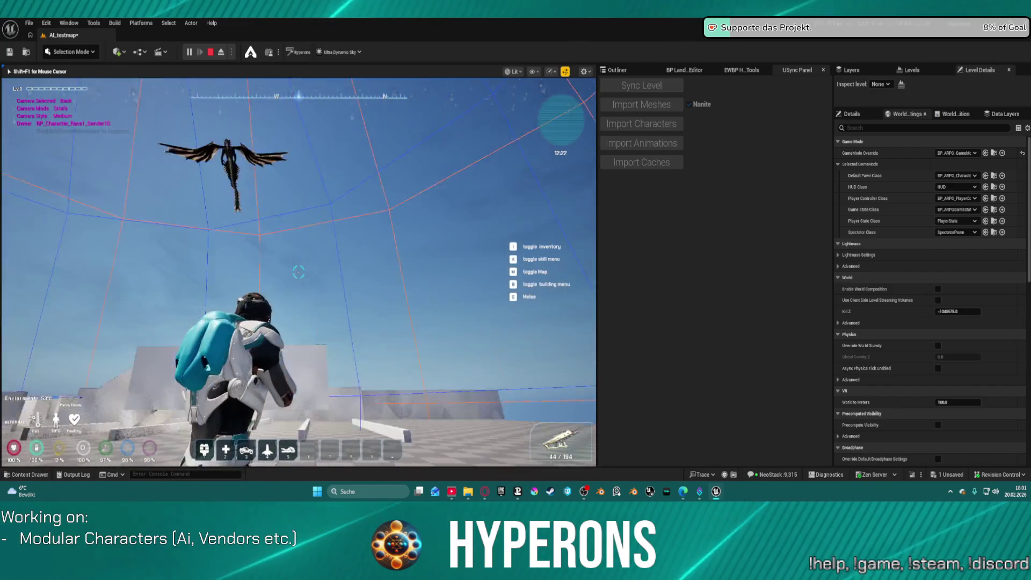
Step: Fire the rifle repeatedly at the flying creature, then reload
left_click(346, 463)
left_click(299, 271)
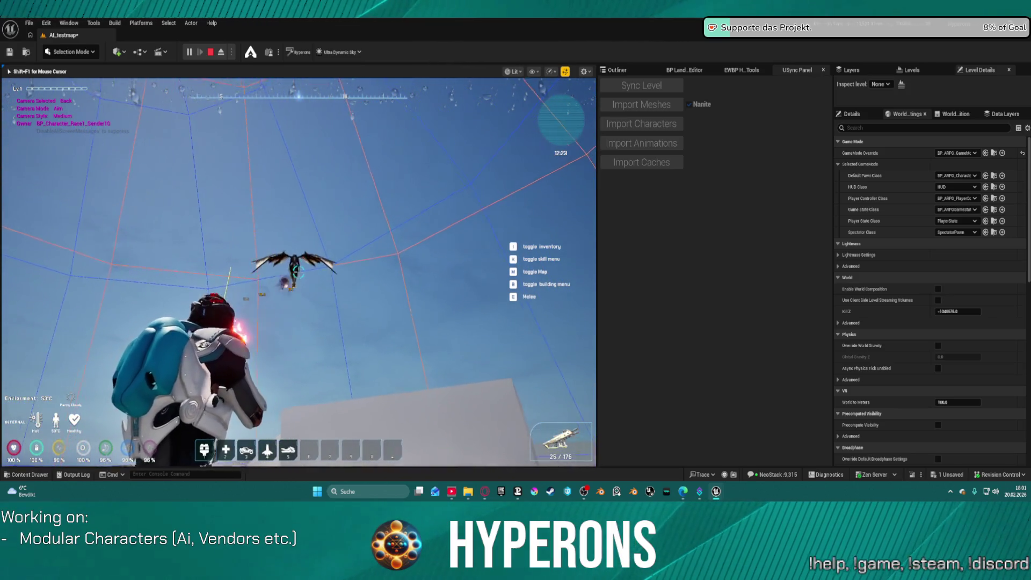
left_click(299, 271)
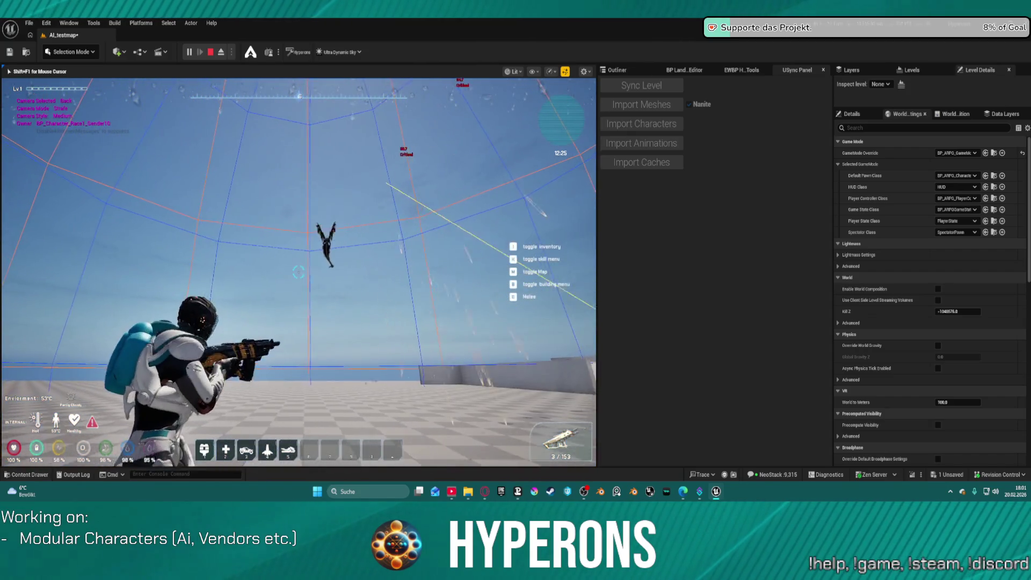
left_click(298, 272)
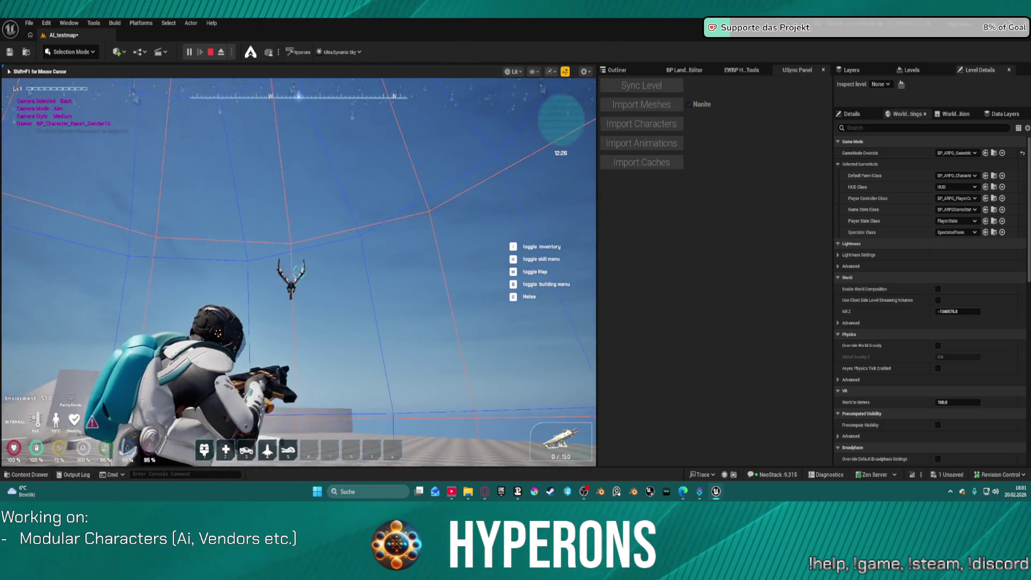
left_click(299, 271)
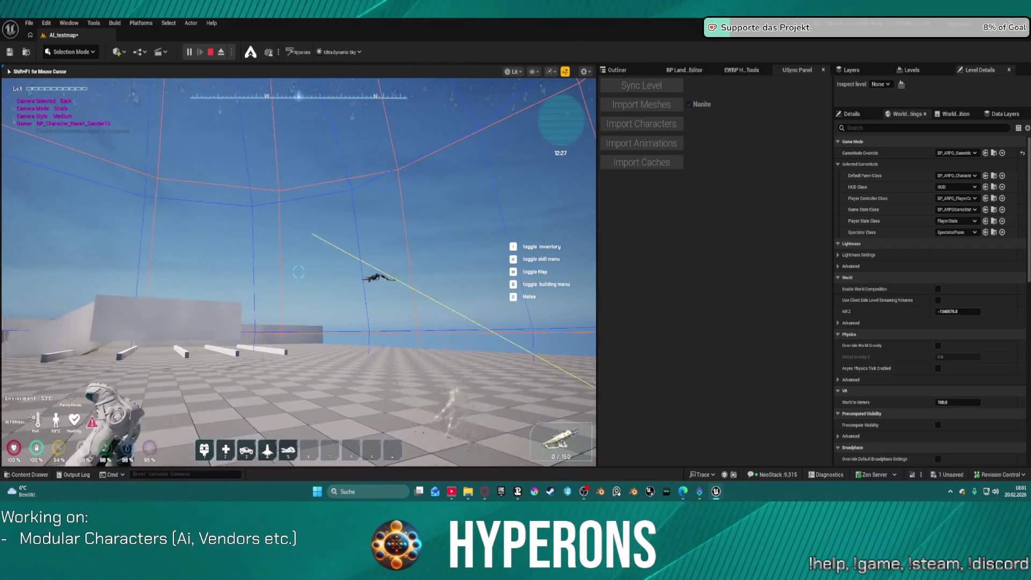
key("r")
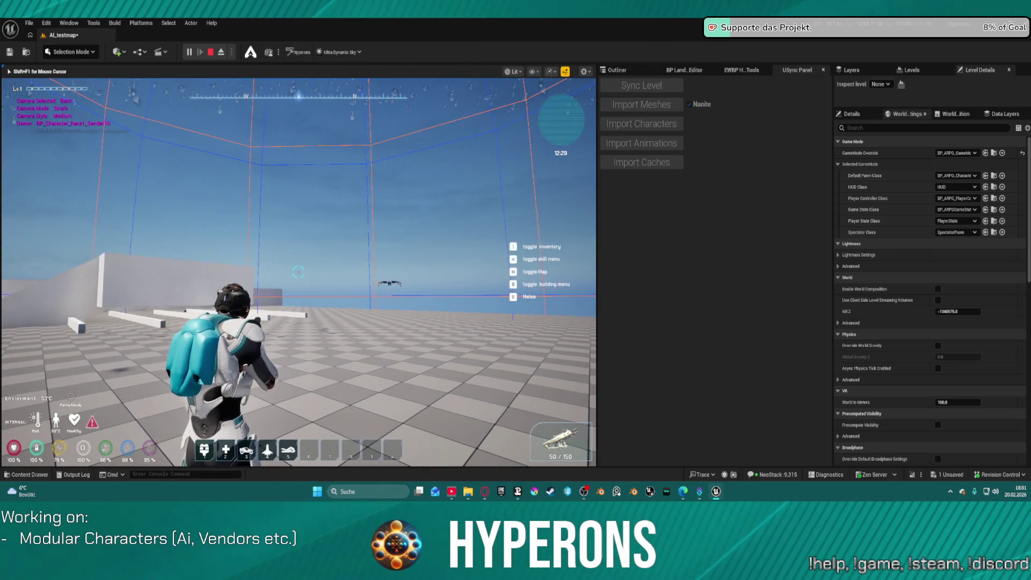
Step: Swap weapons and keep shooting the flying creature, reloading once, until it dies
key("e")
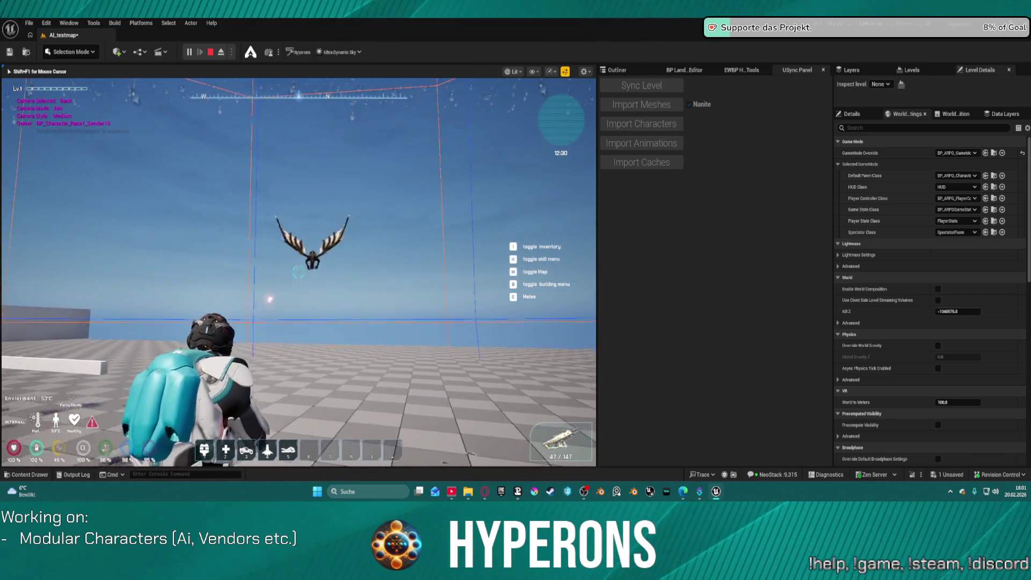
left_click(298, 273)
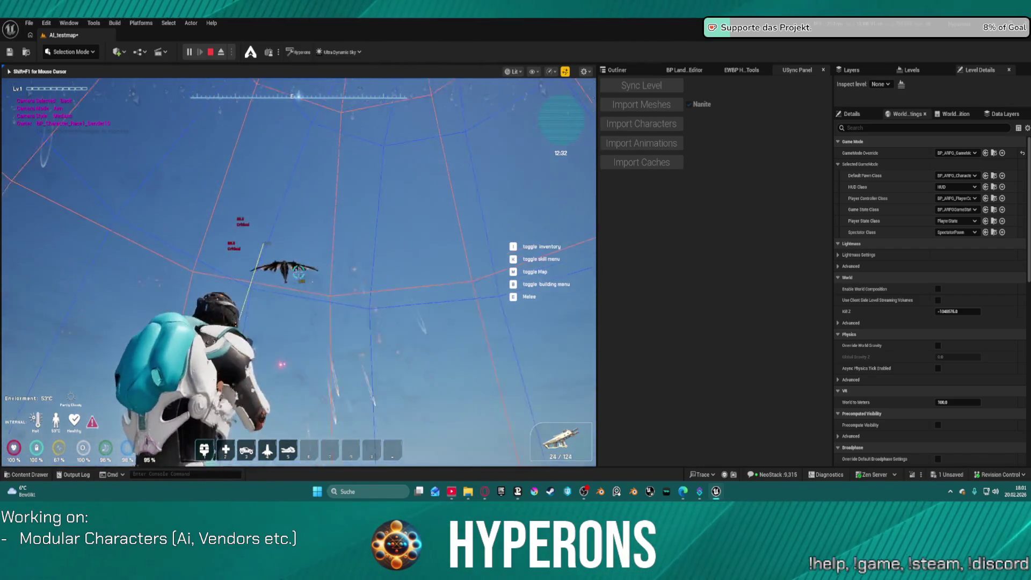
left_click(298, 272)
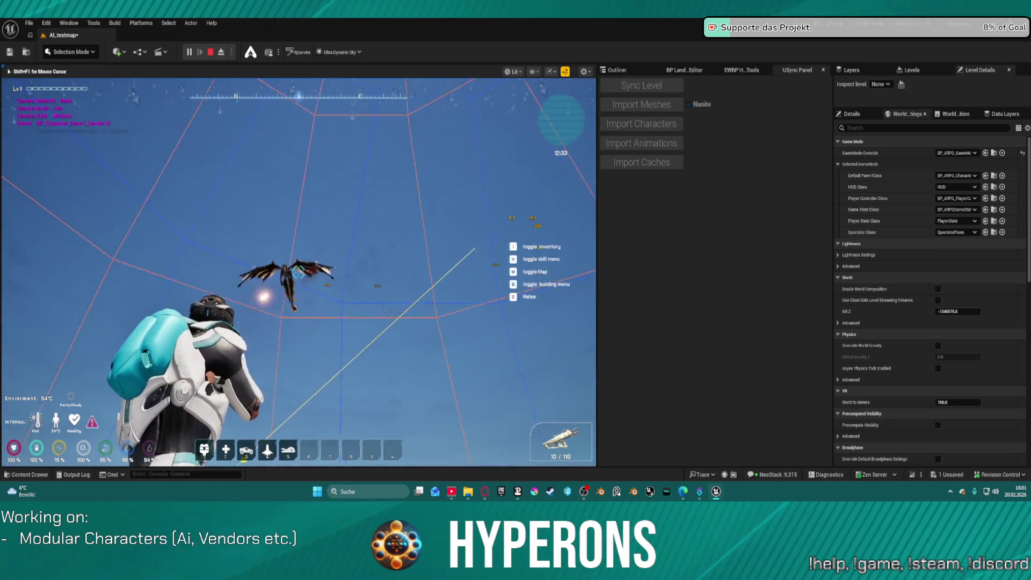
left_click(298, 272)
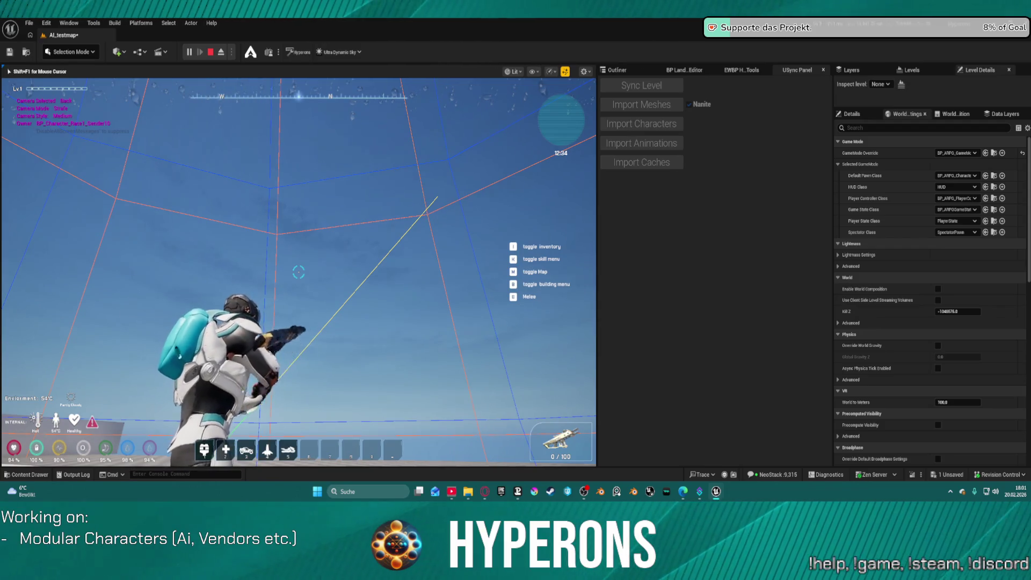
key("r")
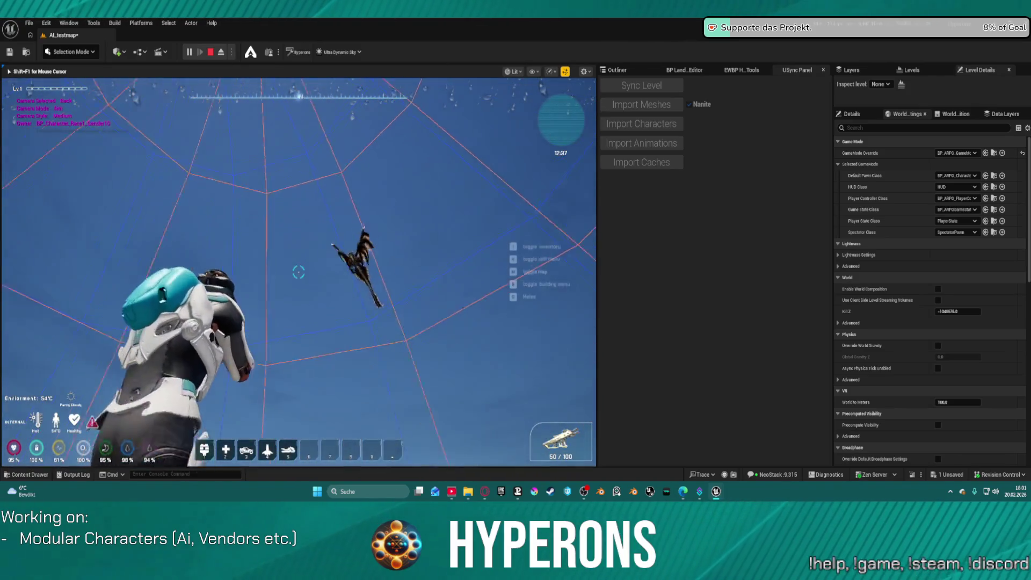
left_click(298, 272)
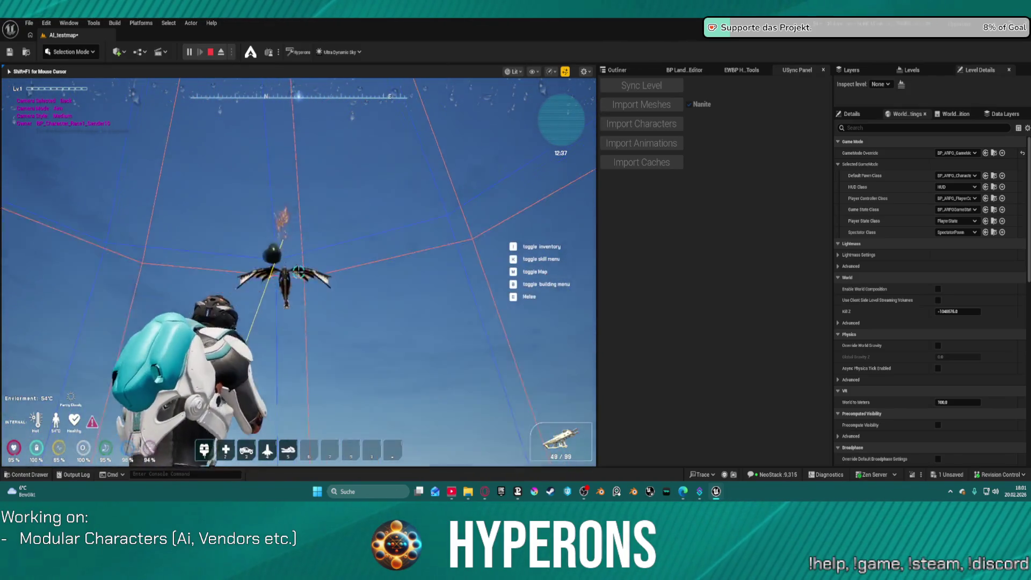
left_click(299, 272)
left_click(299, 272)
left_click(298, 273)
left_click(298, 272)
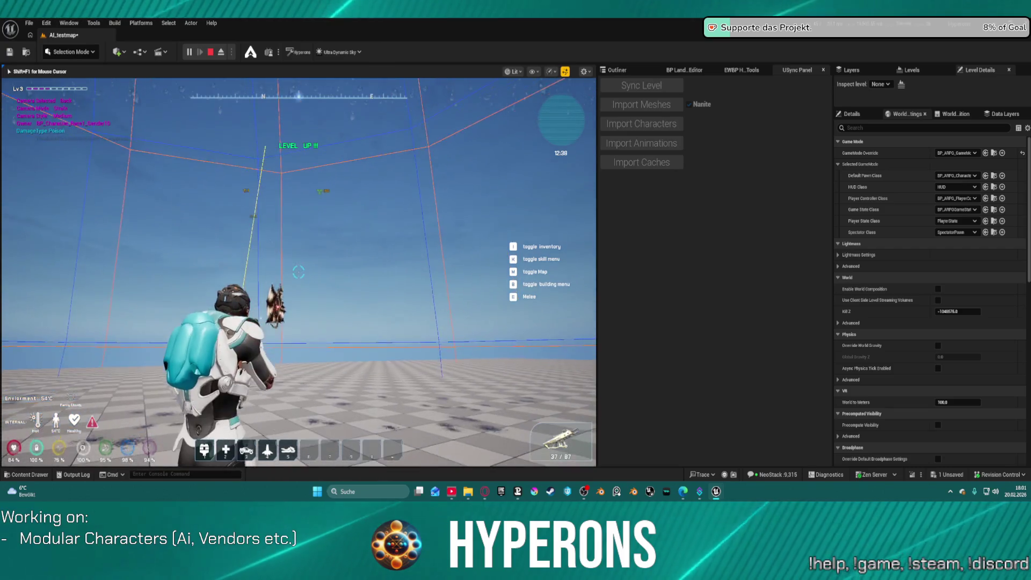
left_click(298, 272)
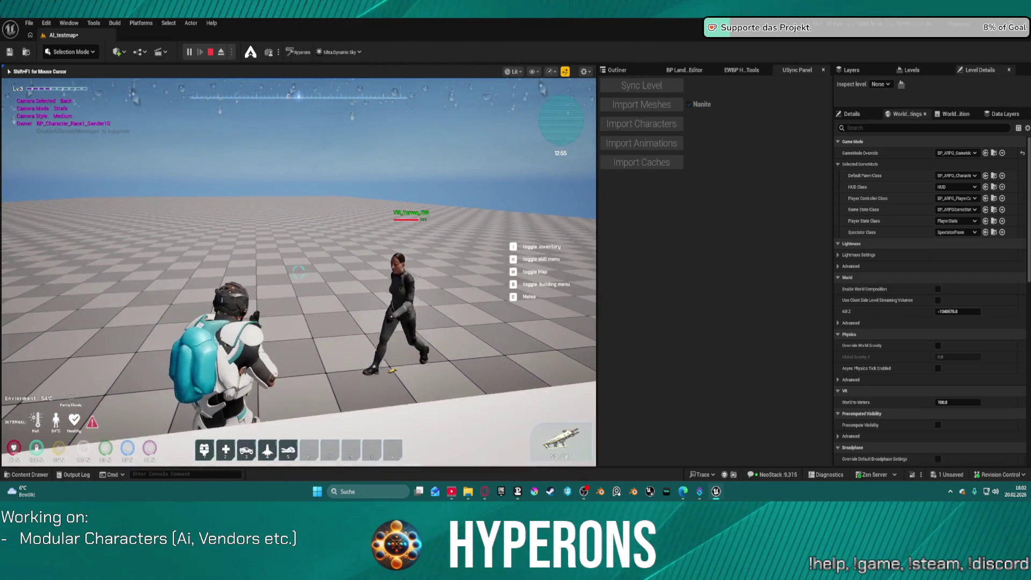
Step: Press Esc to stop the PIE session and go back to the AI_testmap viewport
key("Escape")
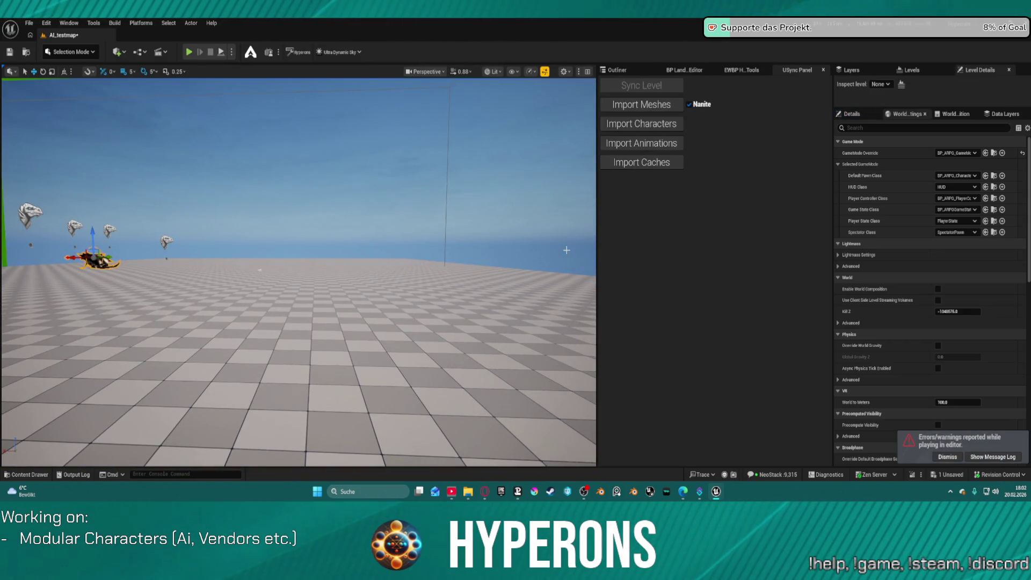
Step: Open DEV_CharacterPreview from Recent Levels without saving AI_testmap changes
left_click(29, 24)
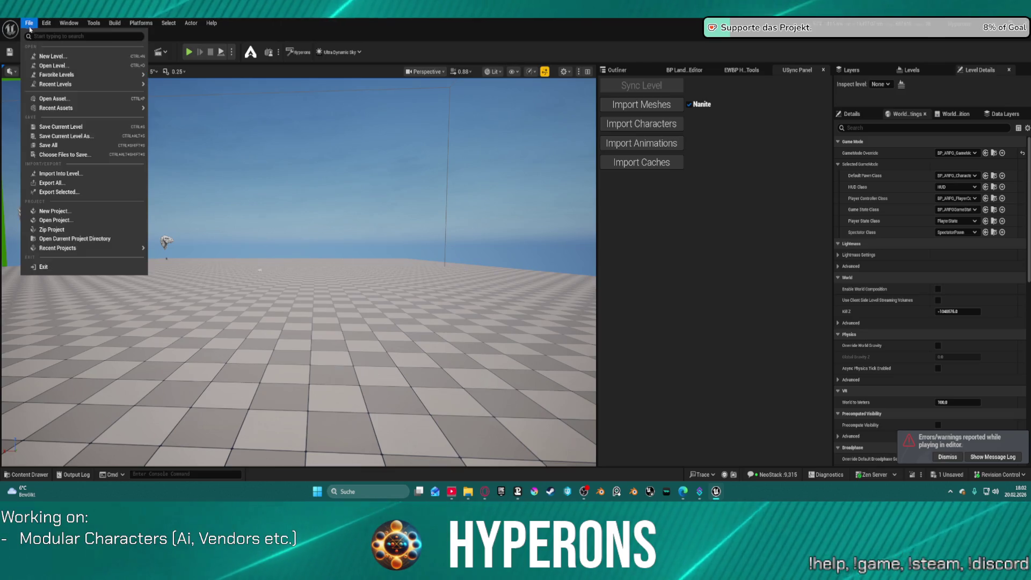
mouse_move(133, 86)
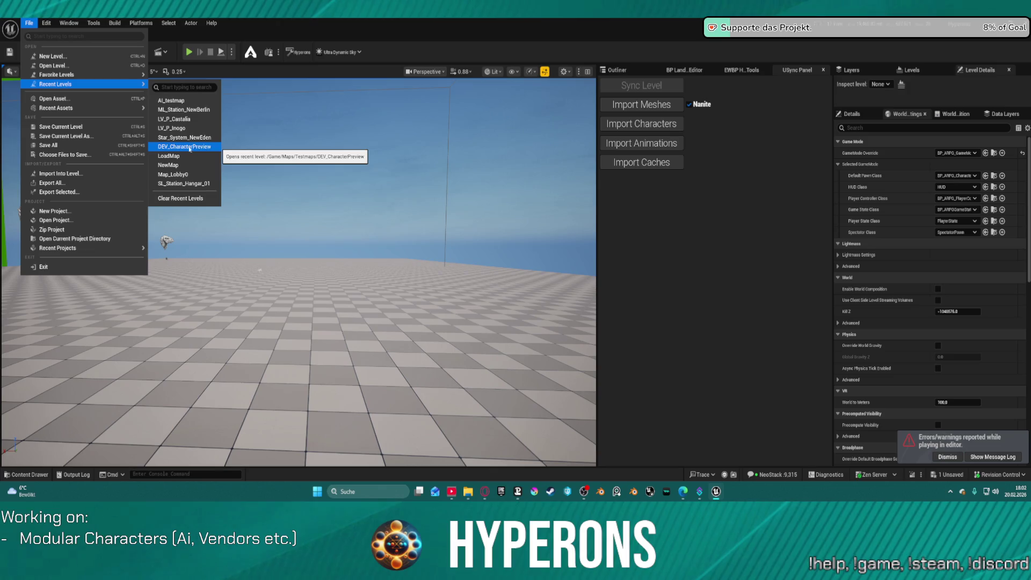
left_click(201, 146)
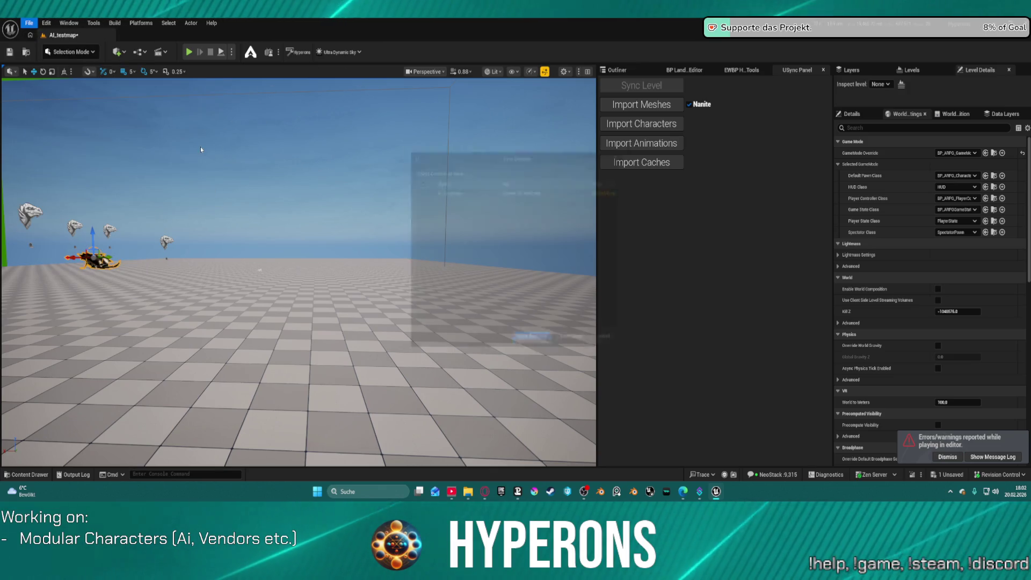
left_click(572, 349)
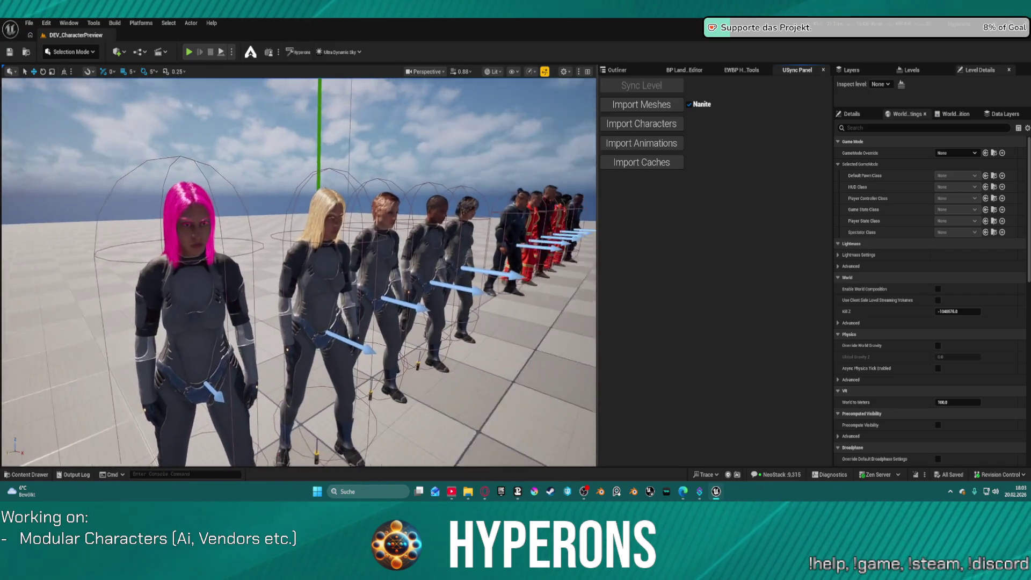
left_click(492, 71)
left_click(529, 71)
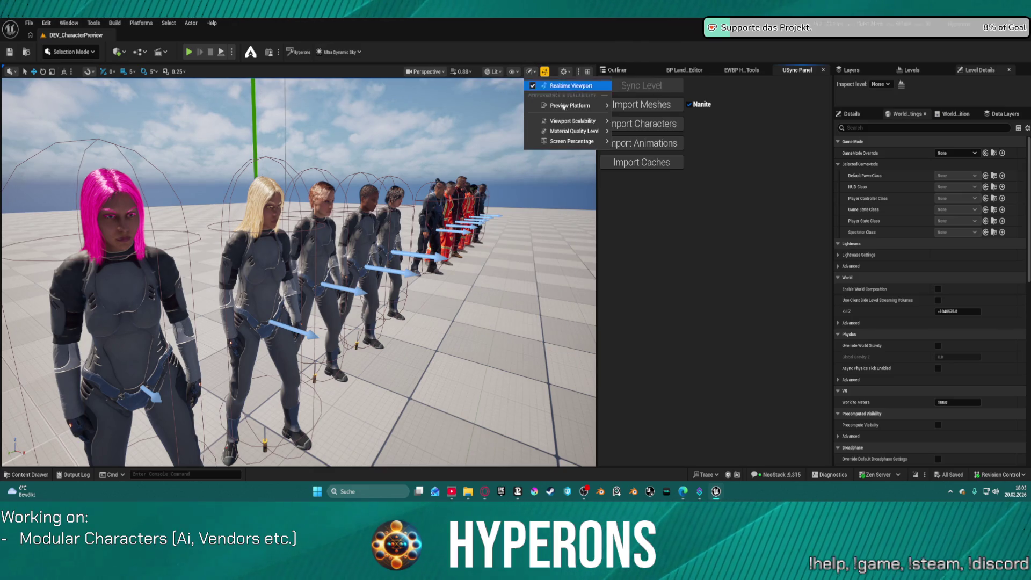
mouse_move(573, 120)
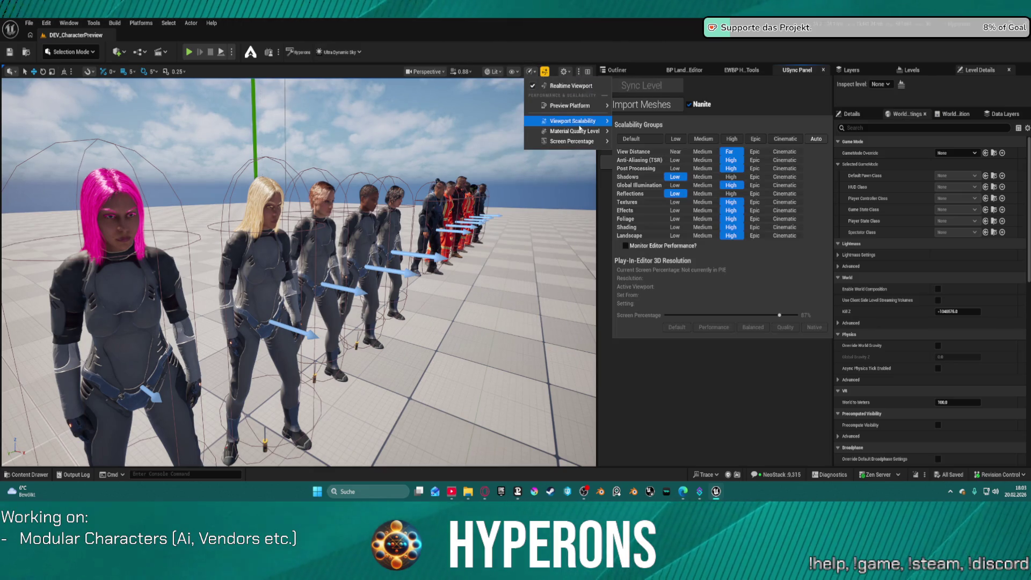
left_click(702, 177)
left_click(703, 193)
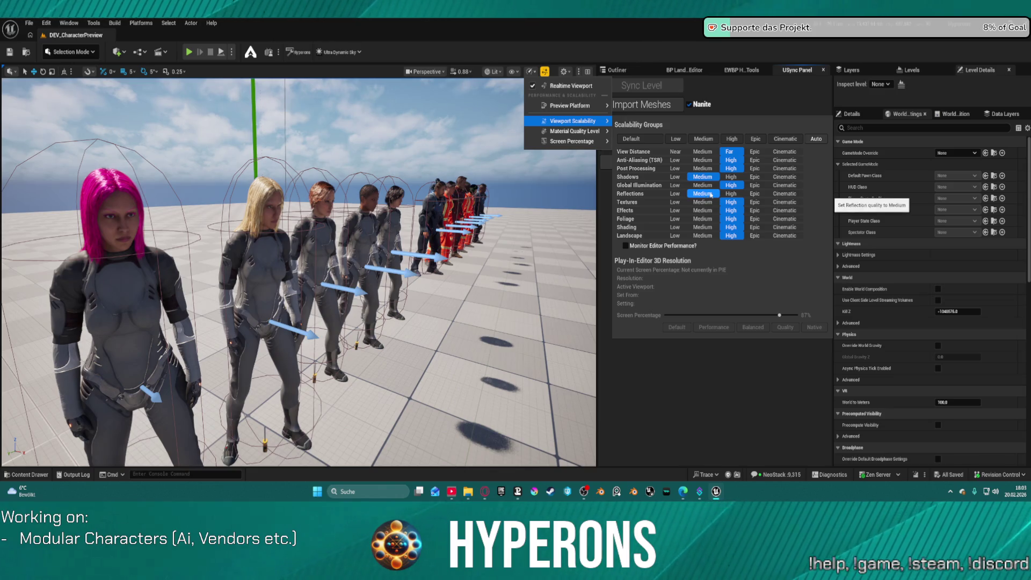
left_click(675, 177)
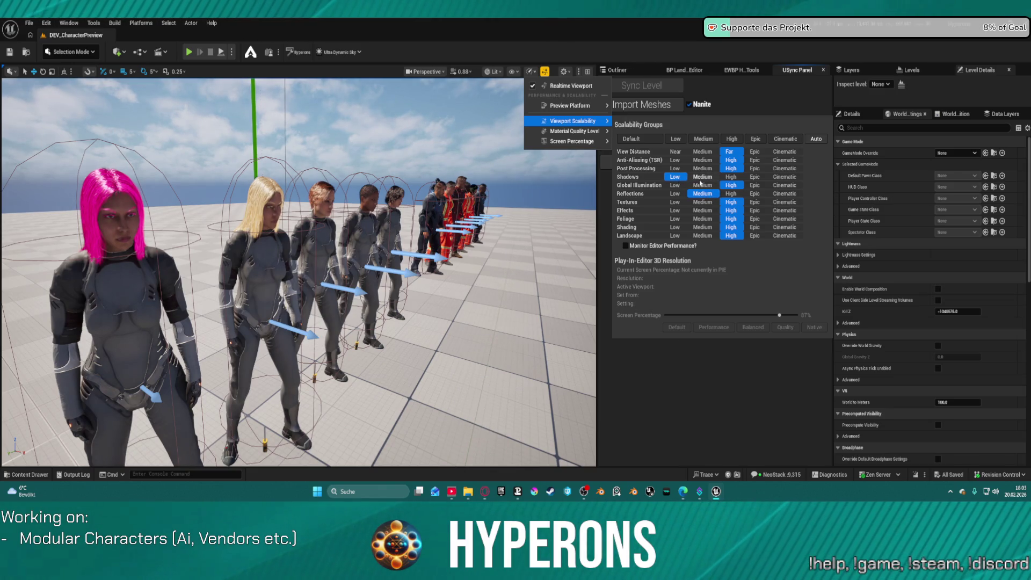
left_click(701, 177)
left_click(677, 178)
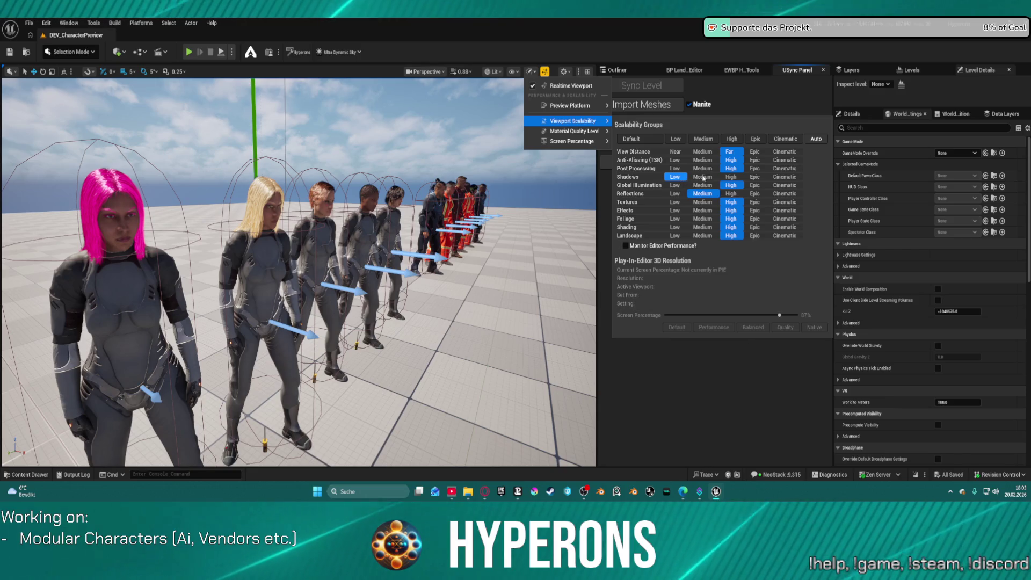
left_click(702, 177)
left_click(673, 177)
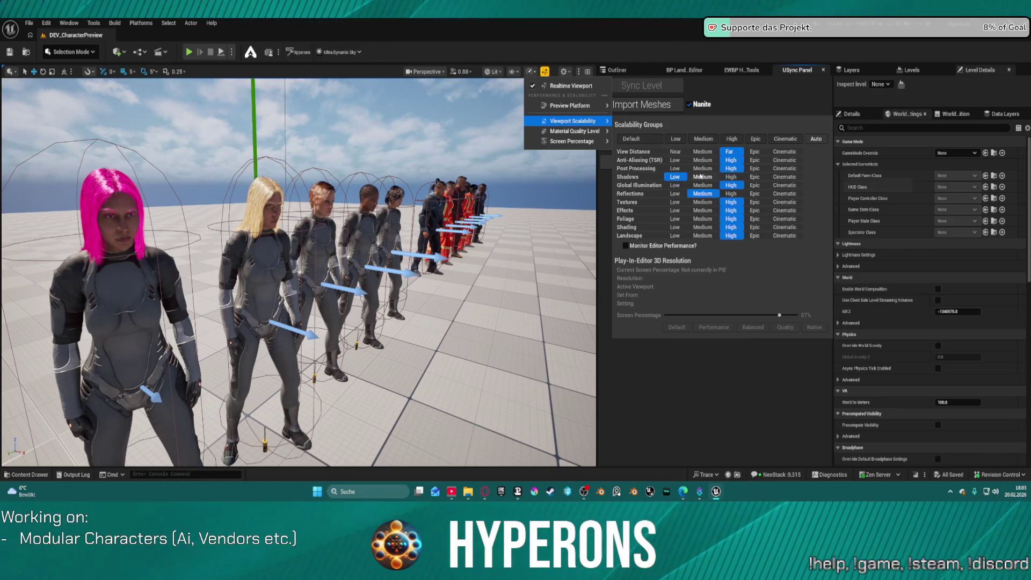
left_click(701, 176)
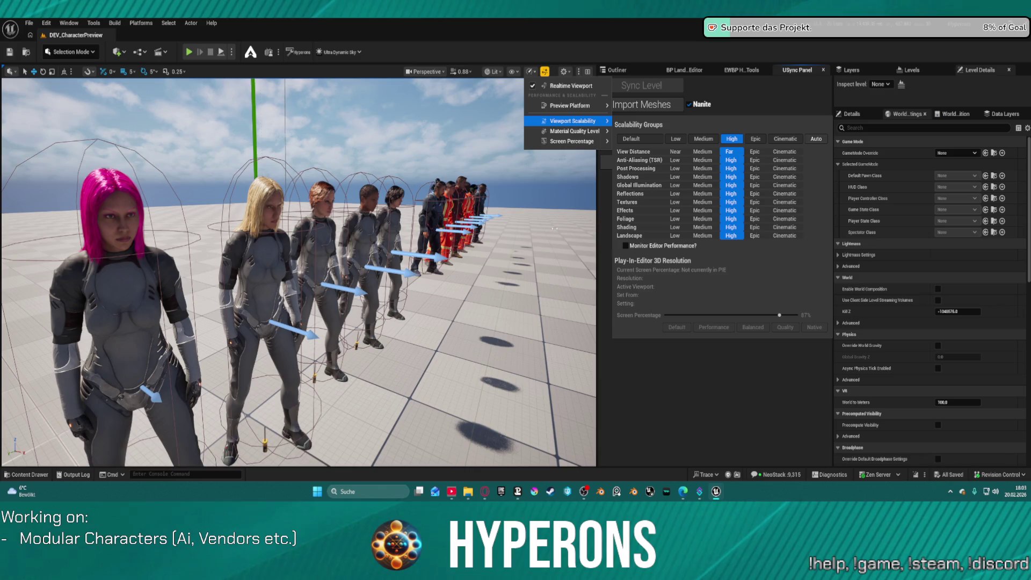
left_click(699, 177)
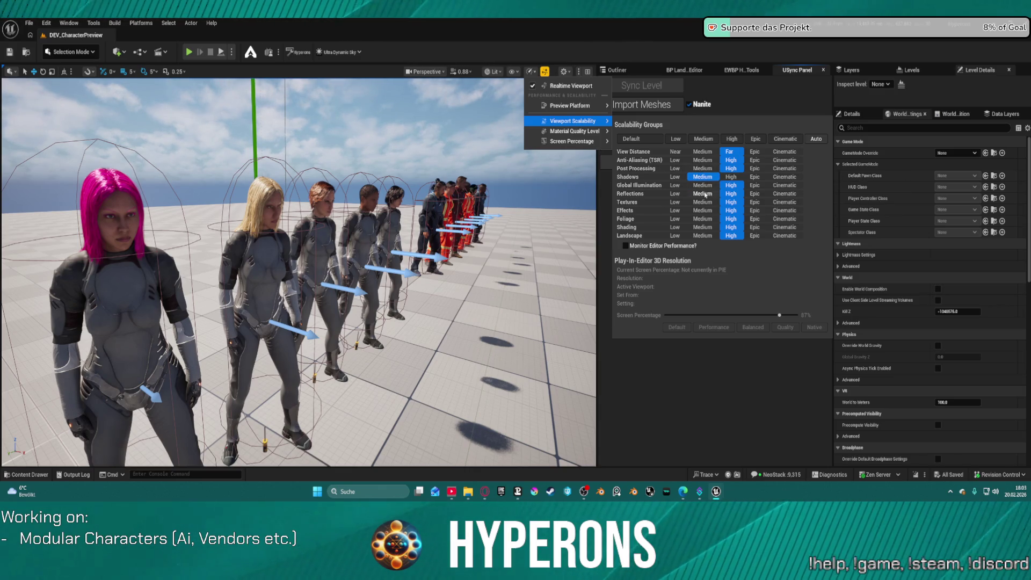
left_click(703, 193)
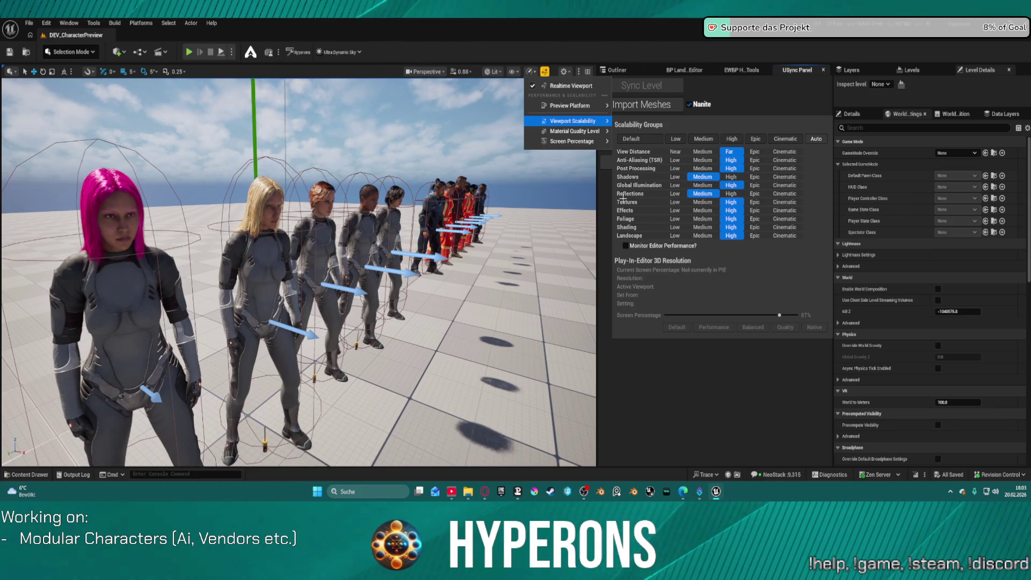
left_click(739, 193)
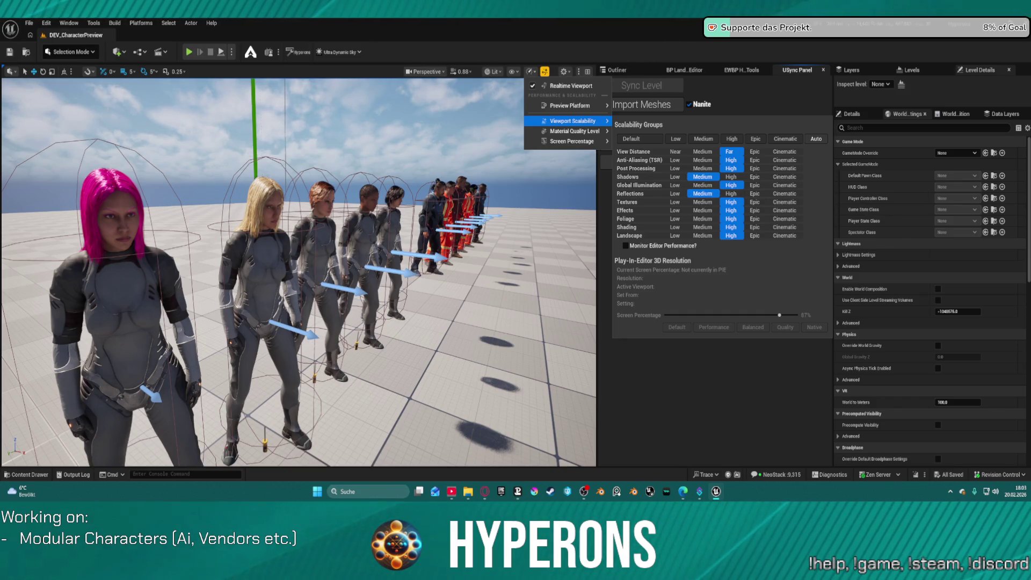
left_click(10, 52)
Step: Delete the six default actors in the Outliner's Lighting folder
mouse_move(298, 268)
left_mouse_down()
mouse_move(298, 237)
mouse_move(298, 295)
left_mouse_up()
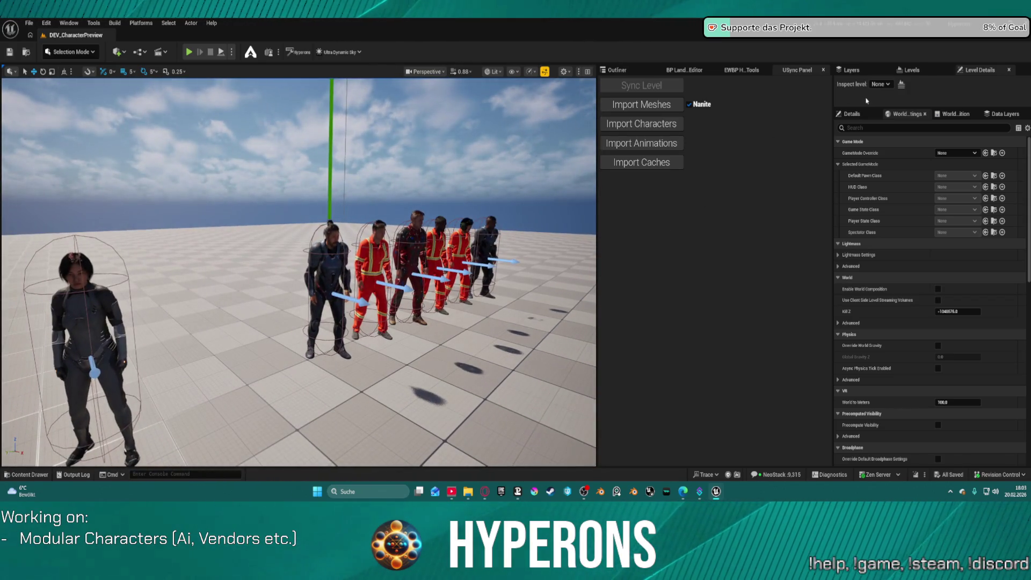
mouse_move(525, 227)
left_mouse_down()
mouse_move(510, 204)
mouse_move(510, 231)
left_mouse_up()
left_click(857, 116)
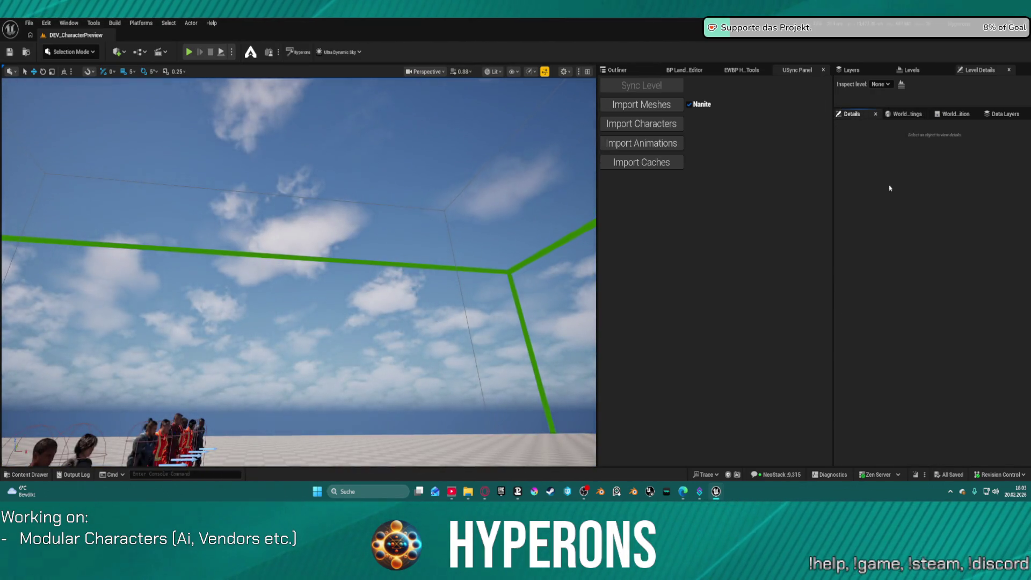
left_click(905, 114)
left_click(617, 70)
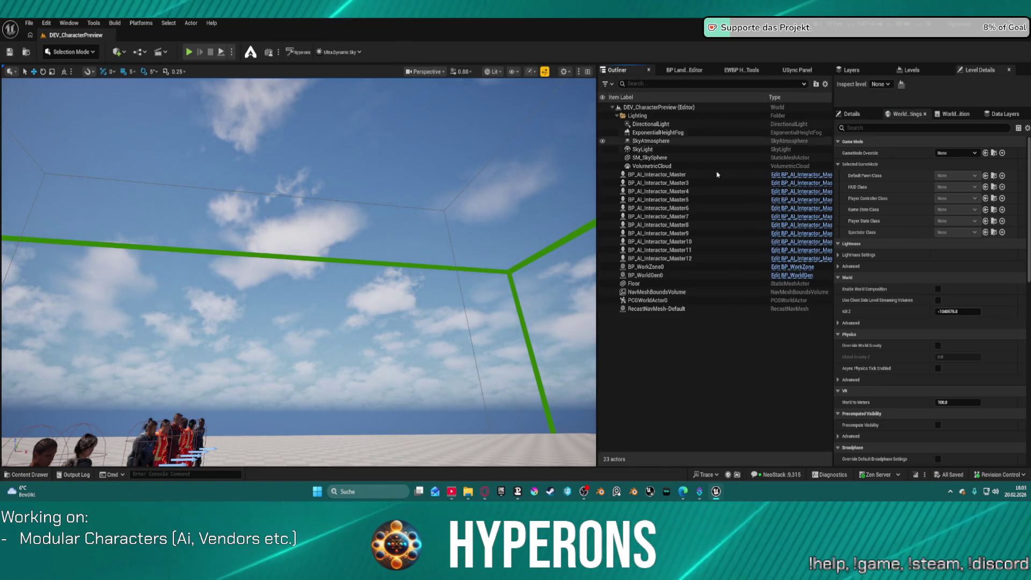
left_click(692, 166)
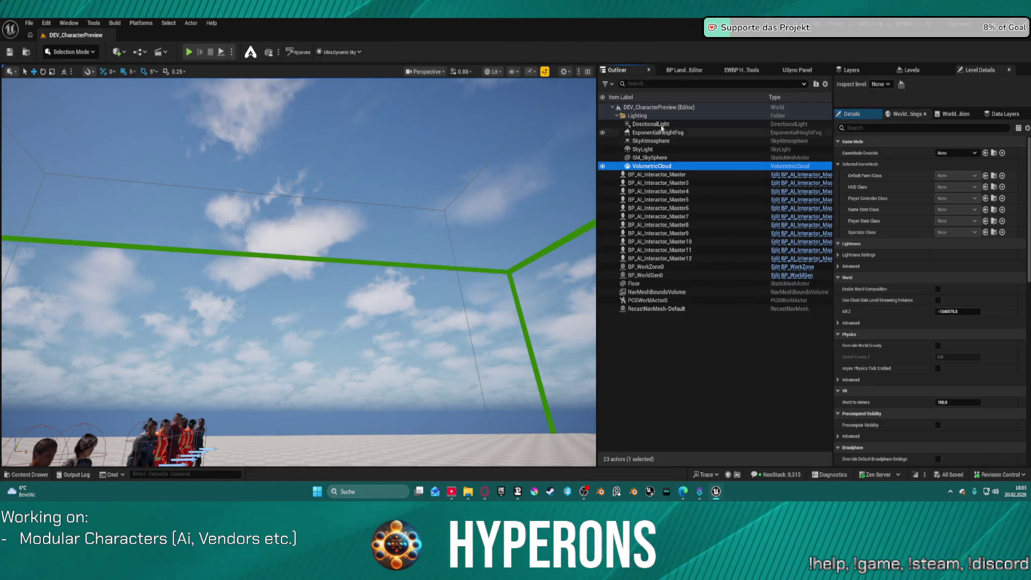
left_click(651, 124, "shift")
key("Delete")
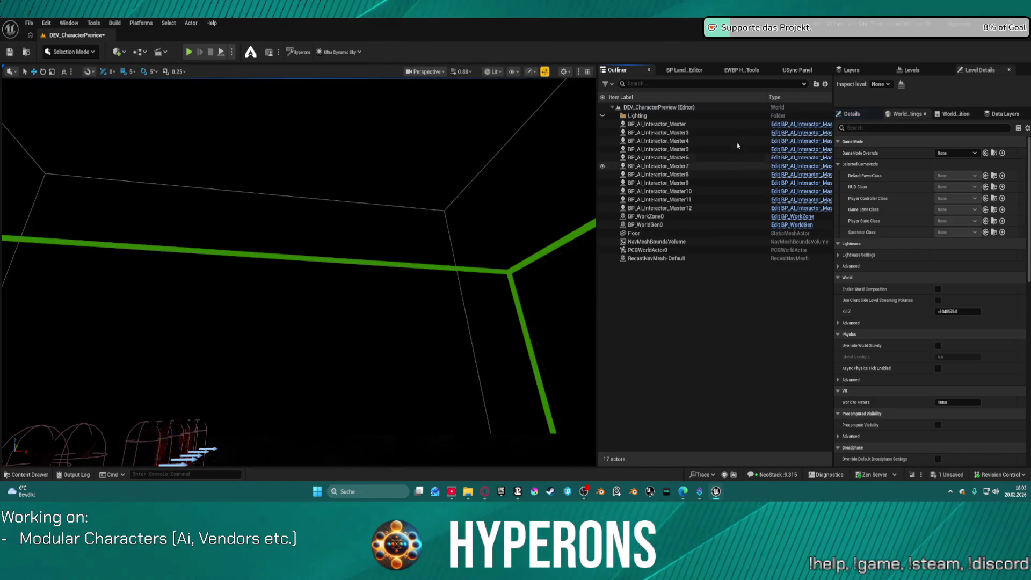
Step: Add Ultra_Dynamic_Sky0 and Ultra_Dynamic_Weather0 with the Hyperons Editor Tool's UDS/UDW button
left_click(744, 70)
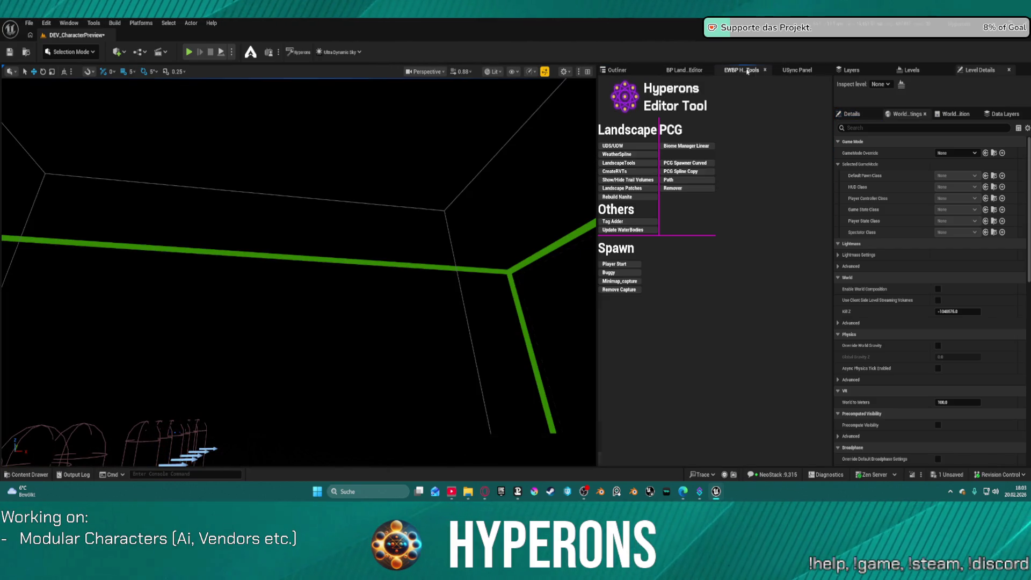
left_click(621, 146)
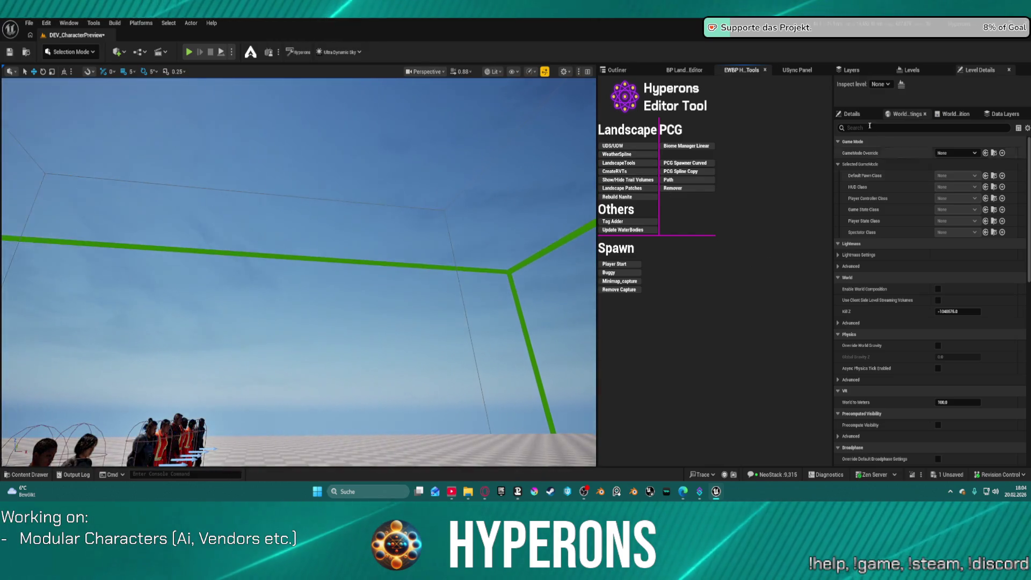
left_click(851, 113)
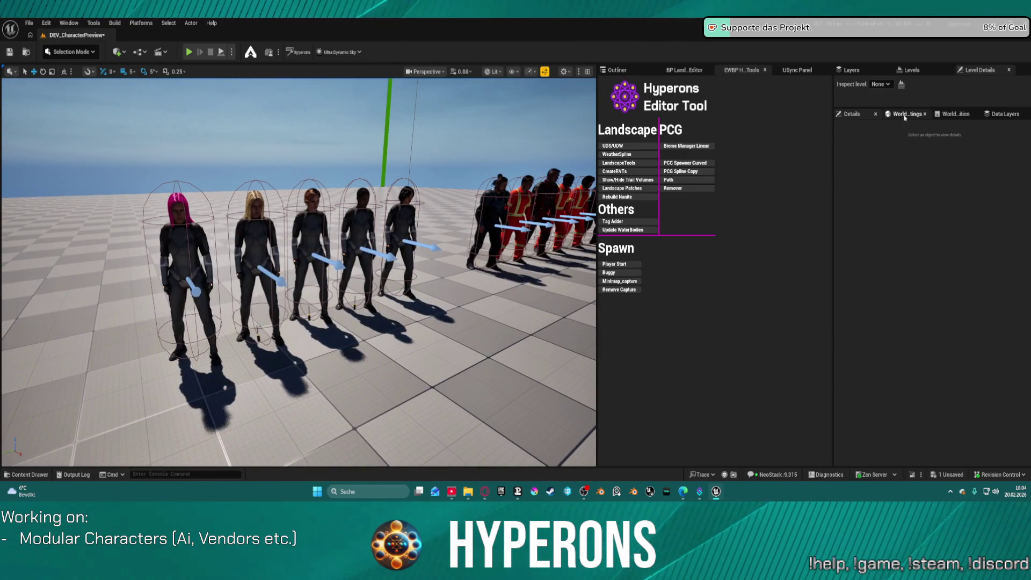
left_click(616, 70)
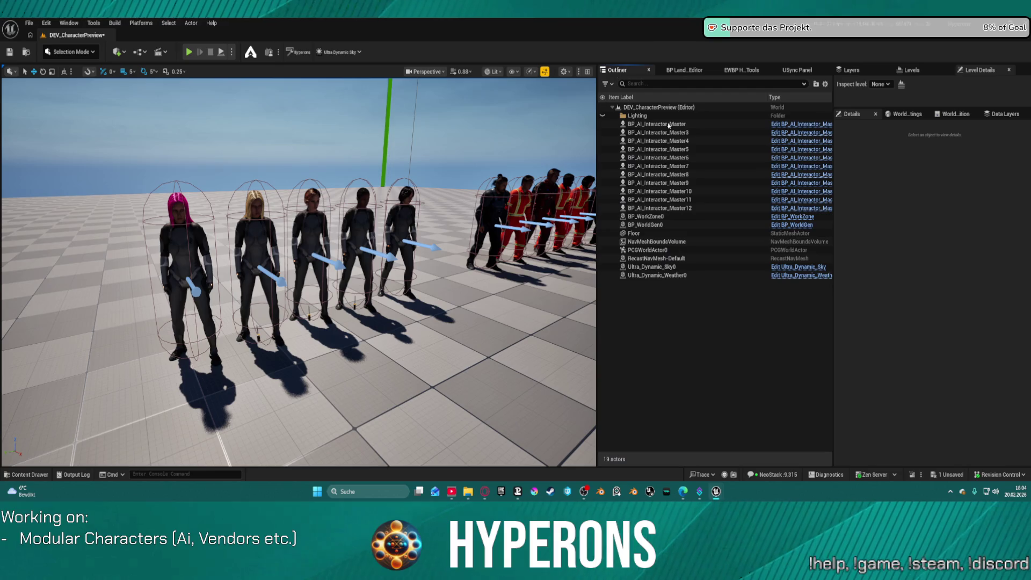
Step: Apply Set Lighting for Hyperons to Ultra_Dynamic_Sky0
left_click(671, 267)
left_click(841, 196)
left_click(878, 300)
mouse_move(301, 268)
left_mouse_down()
mouse_move(301, 365)
mouse_move(300, 300)
mouse_move(301, 316)
mouse_move(322, 320)
left_mouse_up()
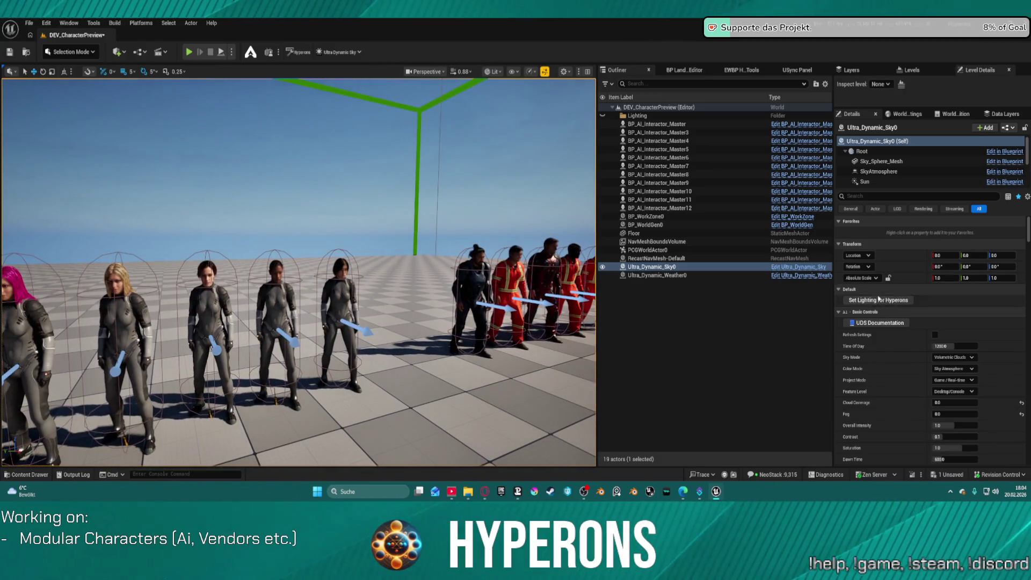
Step: Review Ultra_Dynamic_Weather0, then raise the sky's Time of Day to about 1502
left_click(698, 274)
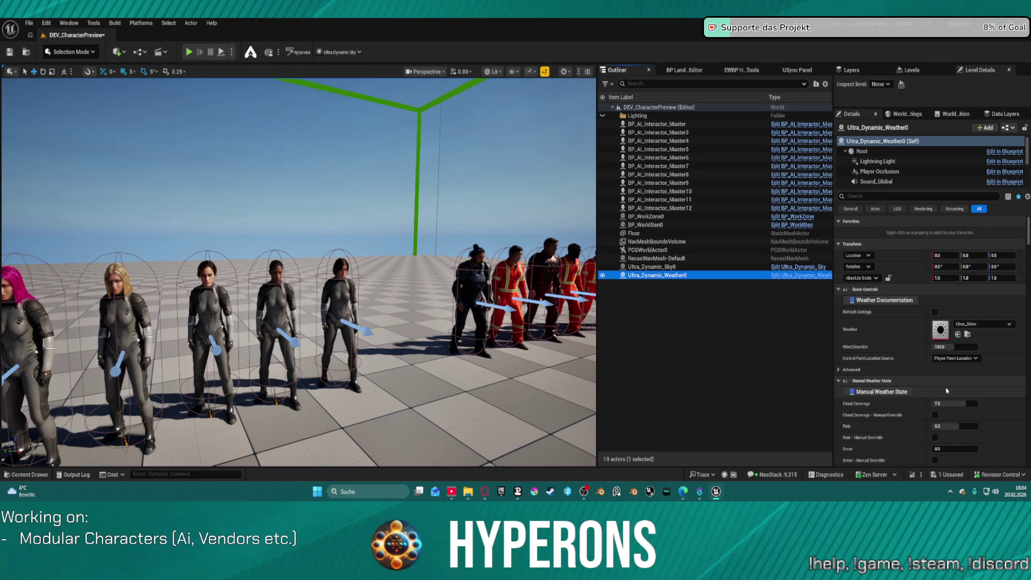
scroll(928, 396, "down", 2)
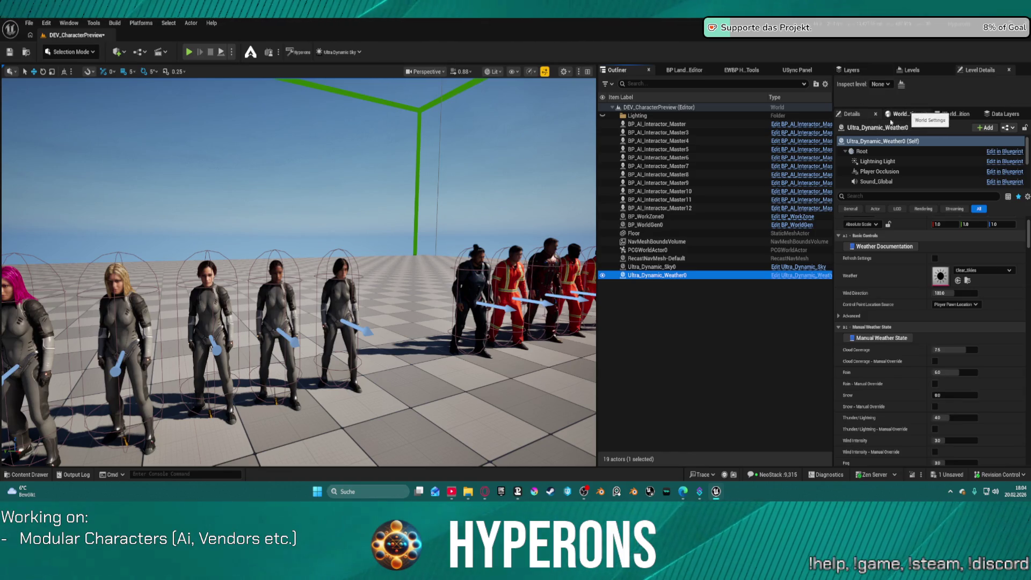
left_click(656, 267)
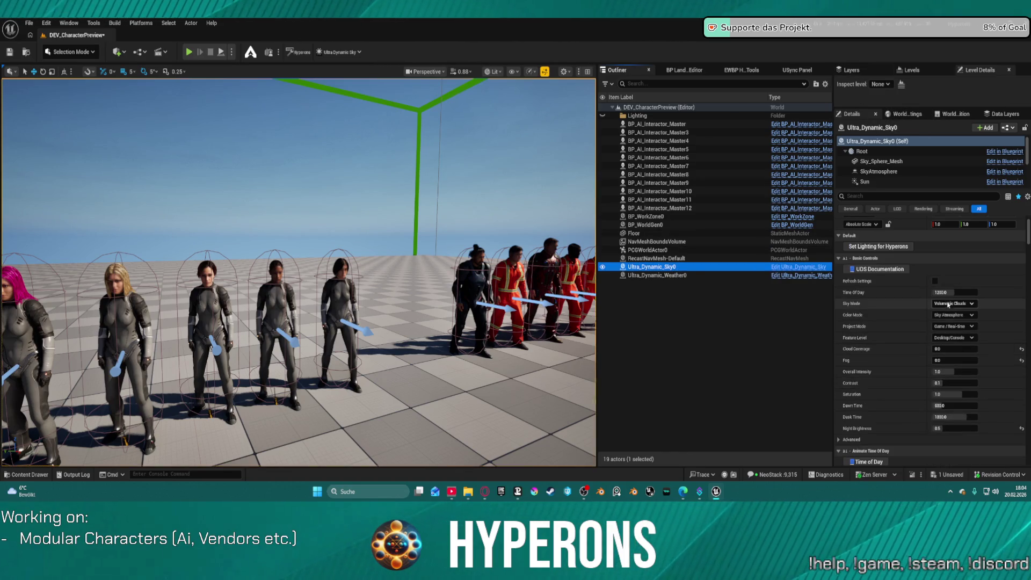
mouse_move(948, 292)
left_mouse_down()
mouse_move(972, 292)
mouse_move(957, 292)
left_mouse_up()
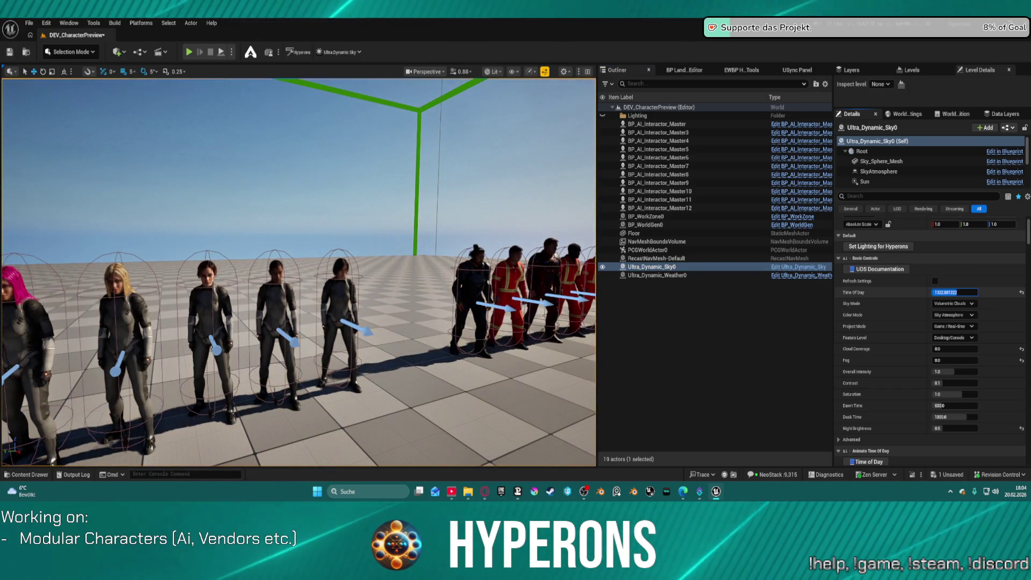
mouse_move(298, 272)
left_mouse_down()
mouse_move(303, 204)
mouse_move(302, 258)
mouse_move(268, 271)
mouse_move(268, 215)
mouse_move(253, 236)
mouse_move(256, 220)
mouse_move(220, 228)
mouse_move(220, 183)
left_mouse_up()
scroll(911, 383, "down", 6)
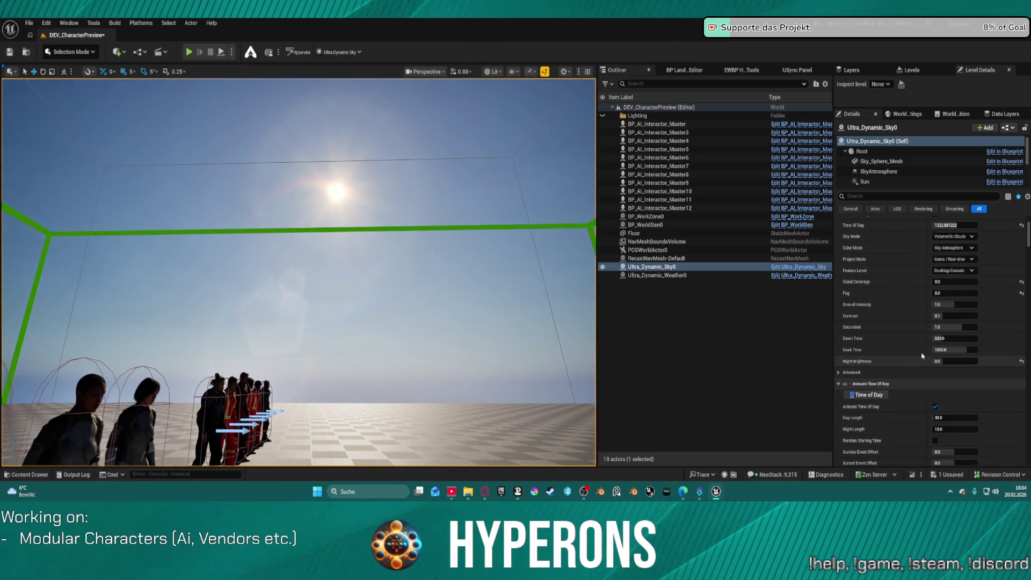
scroll(939, 373, "down", 5)
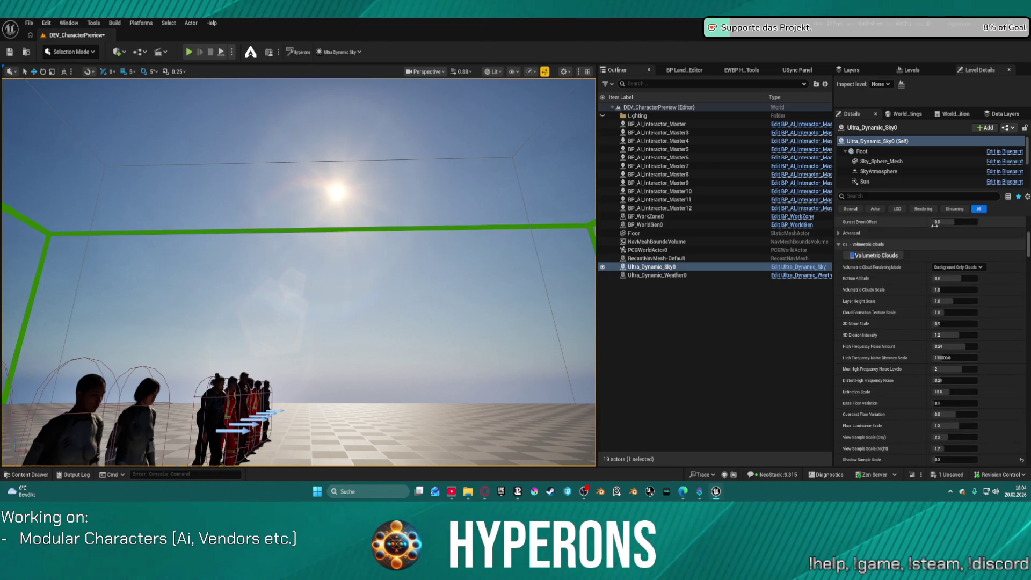
scroll(935, 225, "down", 1)
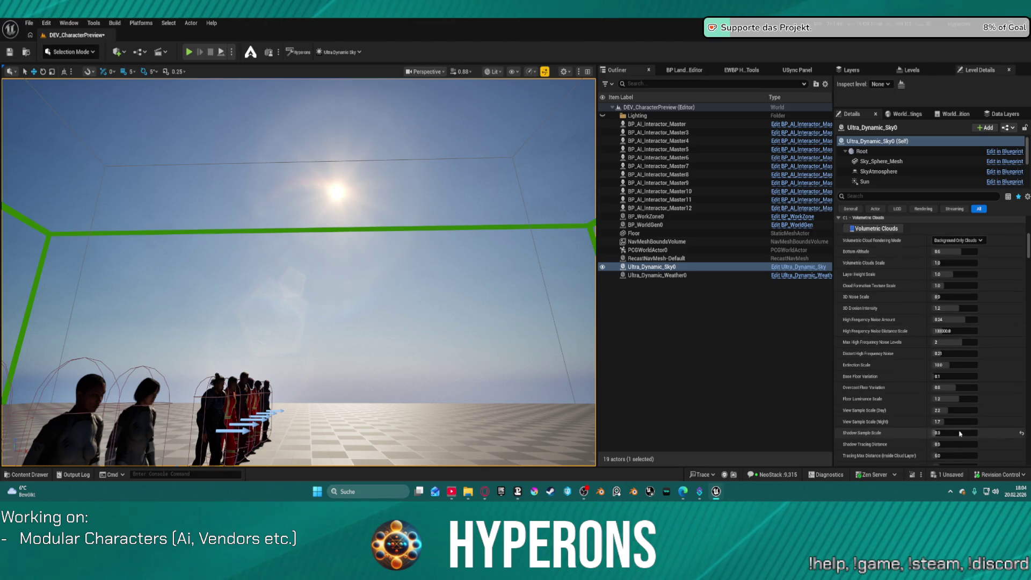
scroll(960, 432, "down", 2)
left_click(888, 197)
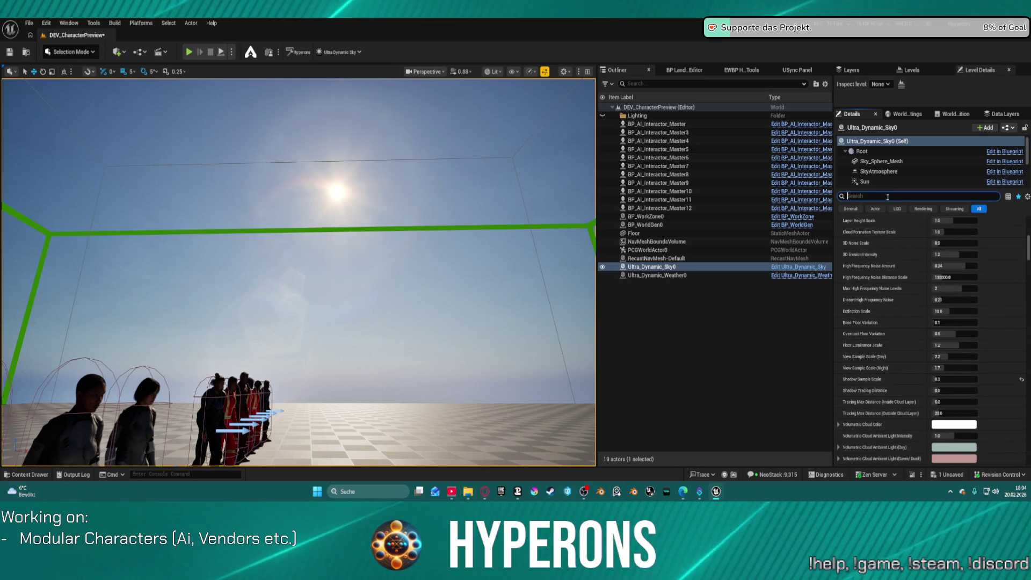
Step: Reset Sun Source Angle Scale to 1.0, keeping Max Sun Source Angle Scale at 5.0
type("angle")
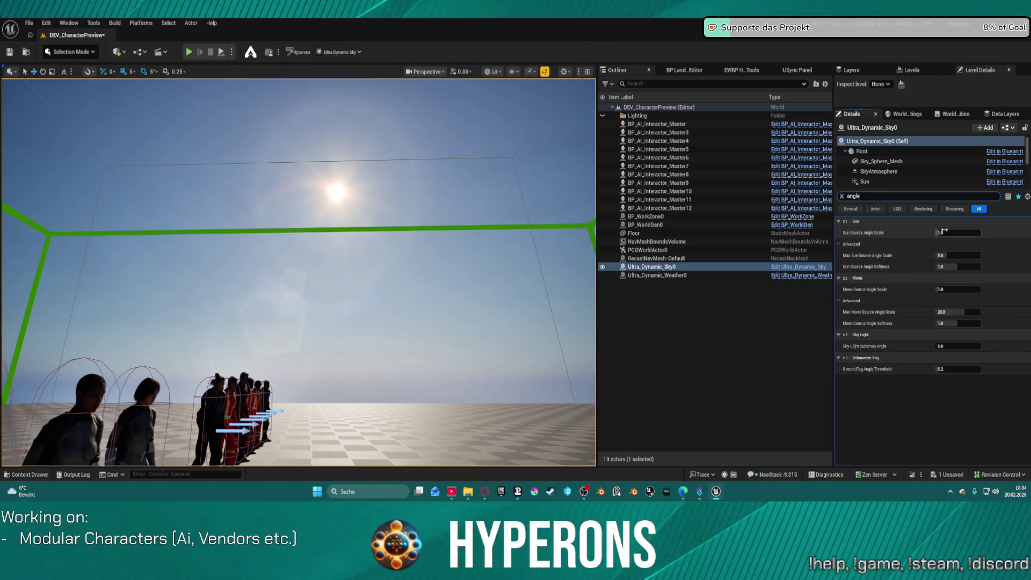
left_click_drag(958, 233, 940, 233)
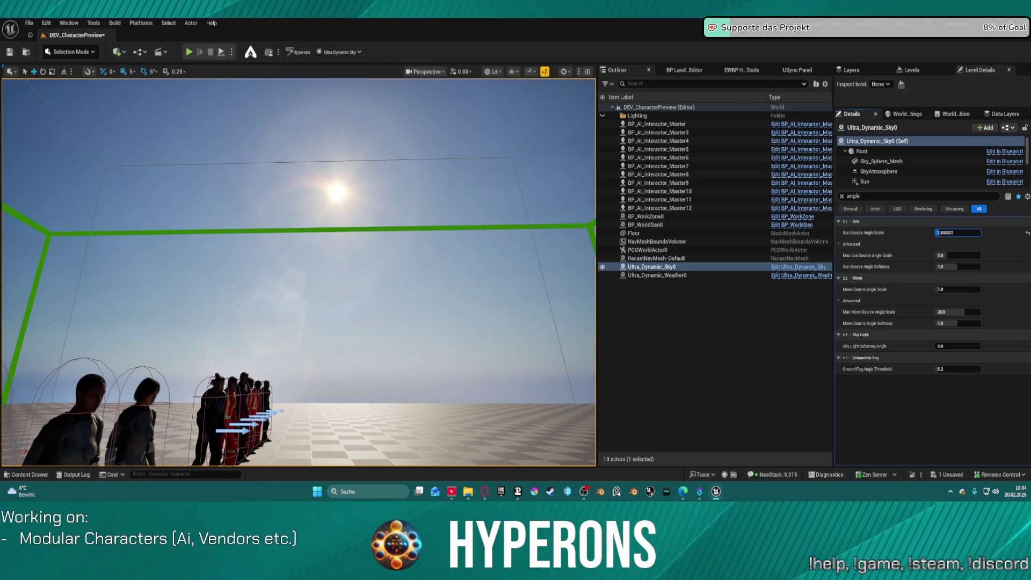
left_click(937, 255)
left_click(1027, 233)
left_click(1027, 255)
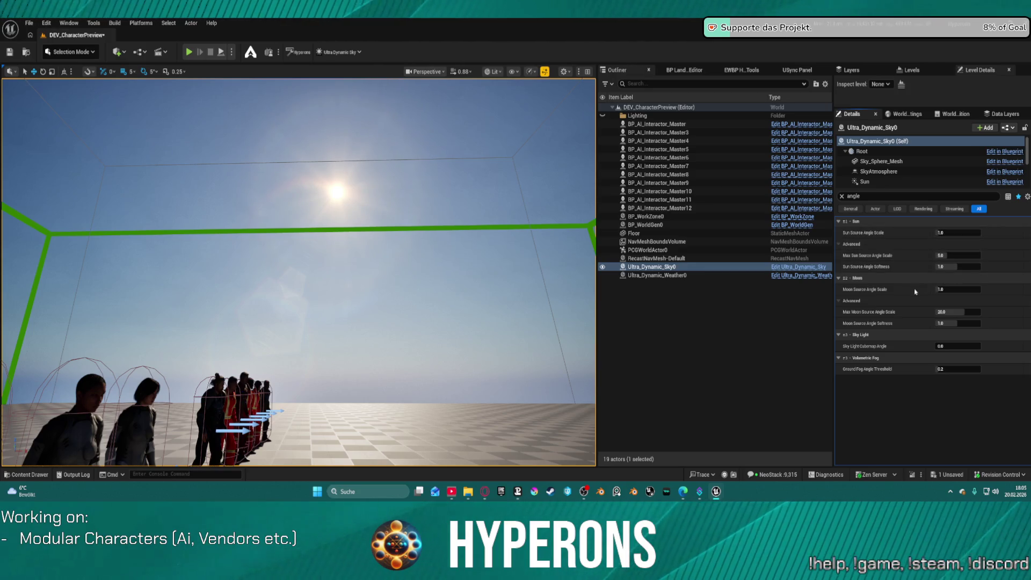
Step: Filter Details for directional light settings, review them, then clear the filter
left_click(883, 195)
type("dire")
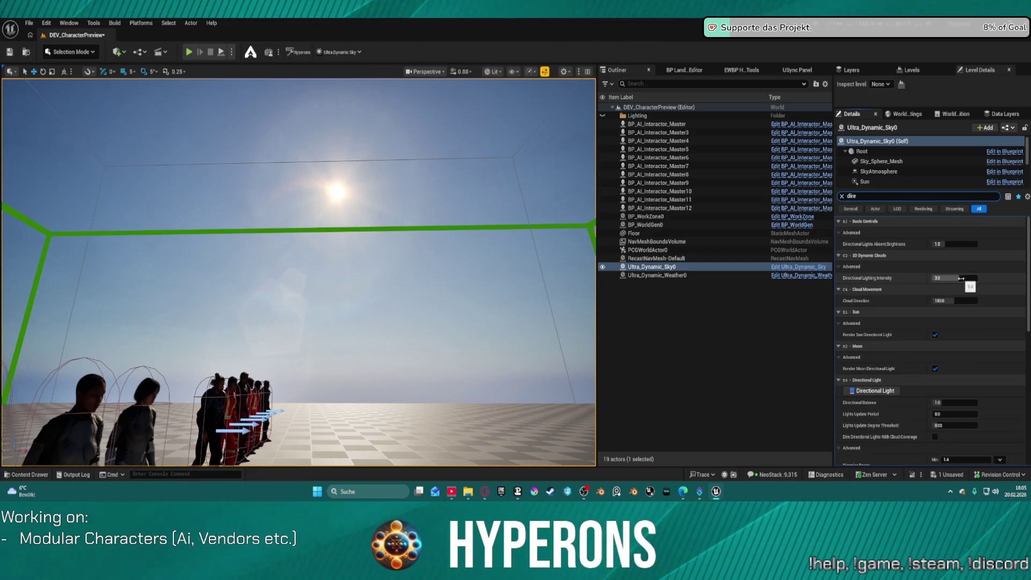
scroll(954, 349, "down", 3)
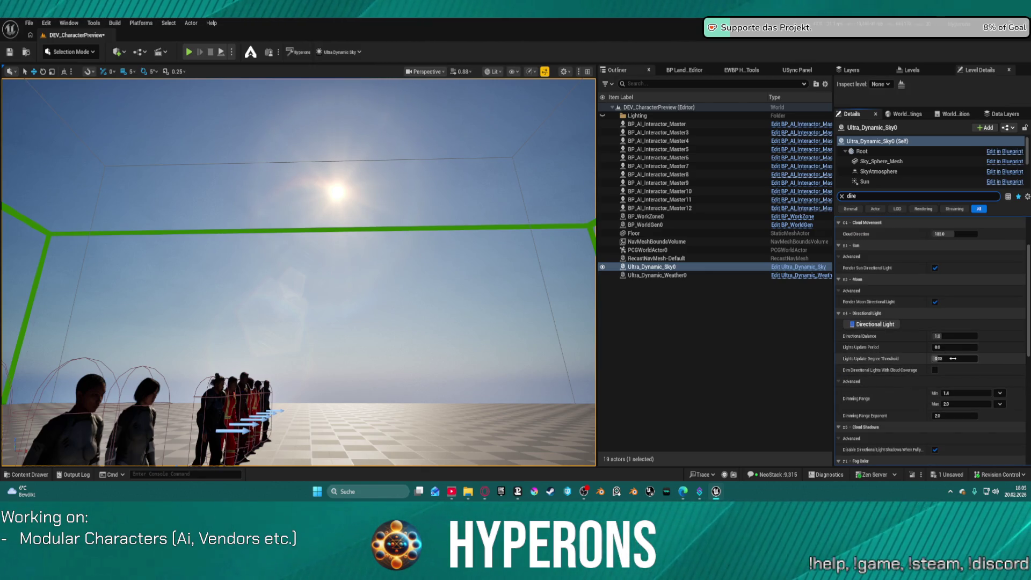
scroll(953, 374, "down", 1)
scroll(954, 375, "down", 2)
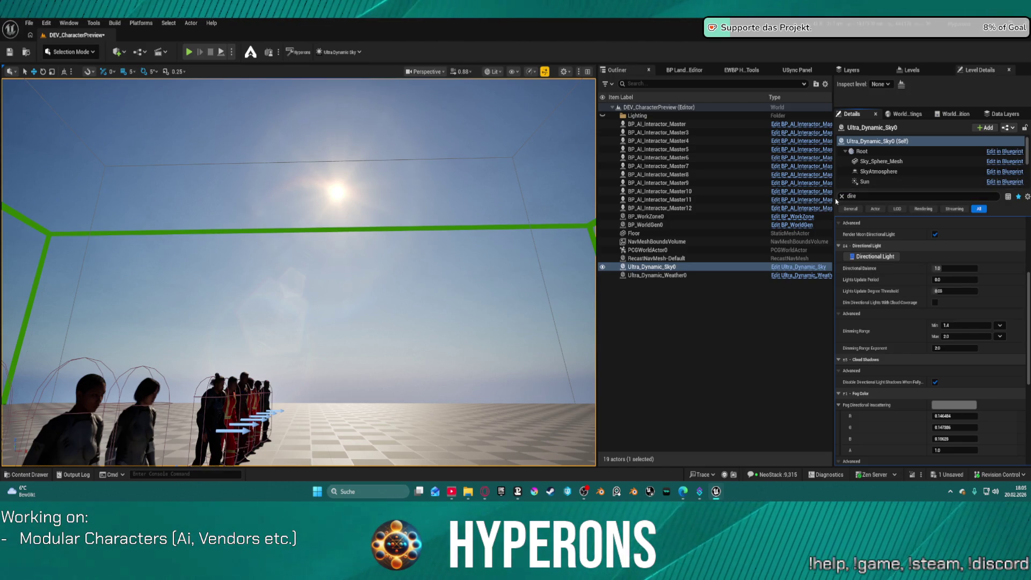
left_click(842, 196)
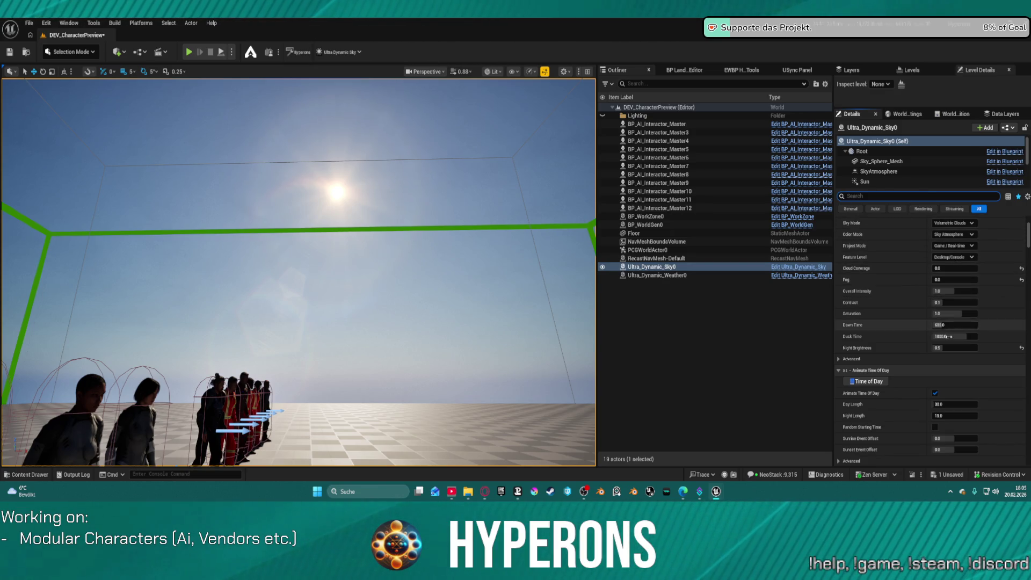
Step: Set Ultra_Dynamic_Sky0's Latitude to about 55.44
scroll(890, 346, "down", 5)
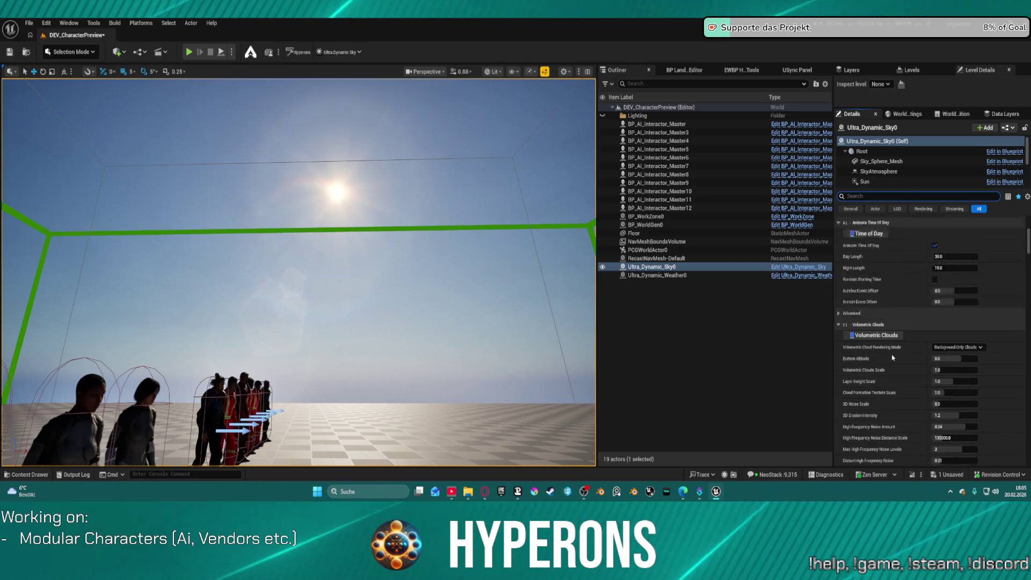
scroll(889, 345, "down", 15)
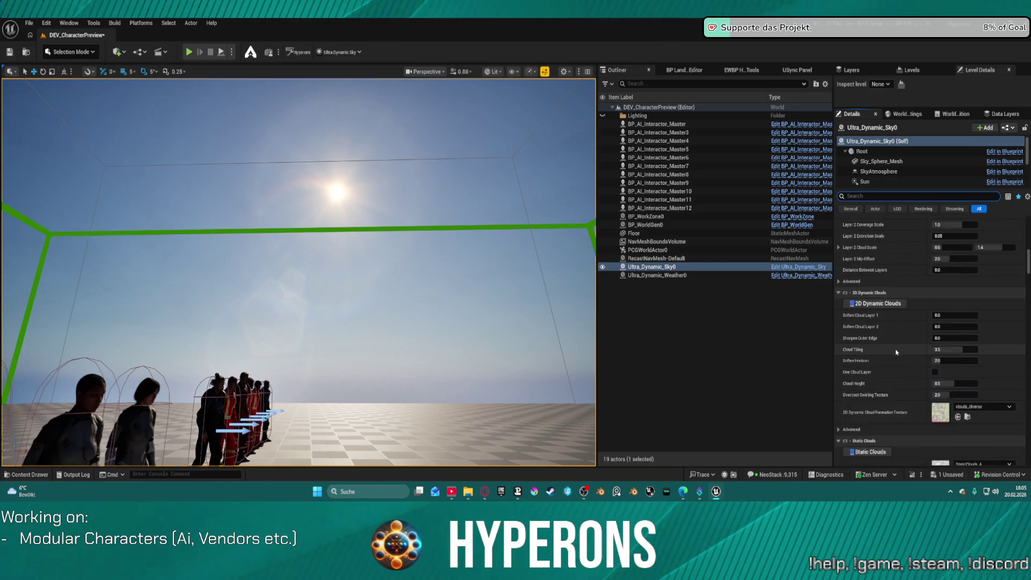
scroll(888, 352, "down", 8)
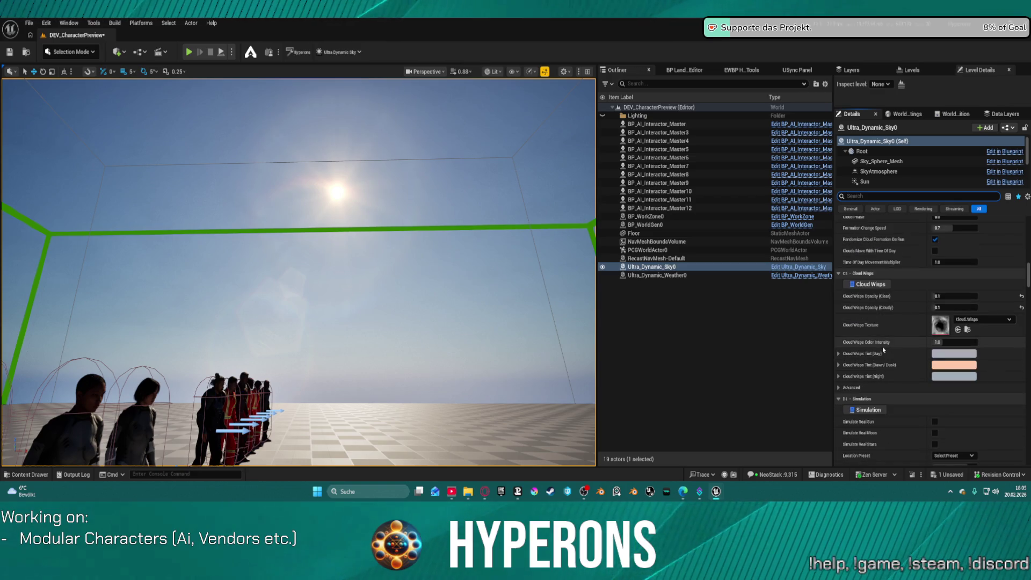
scroll(886, 331, "down", 4)
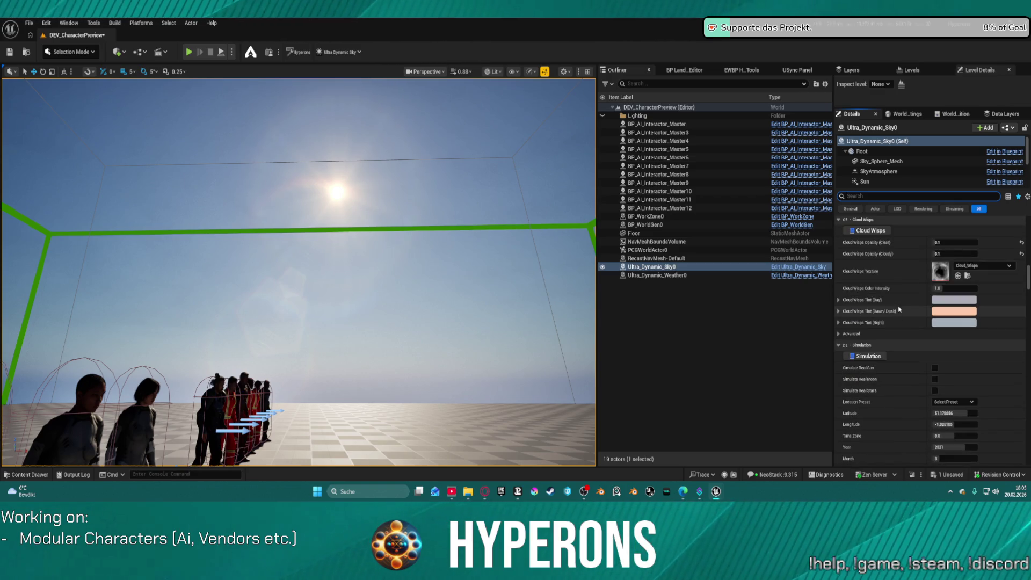
scroll(935, 317, "down", 1)
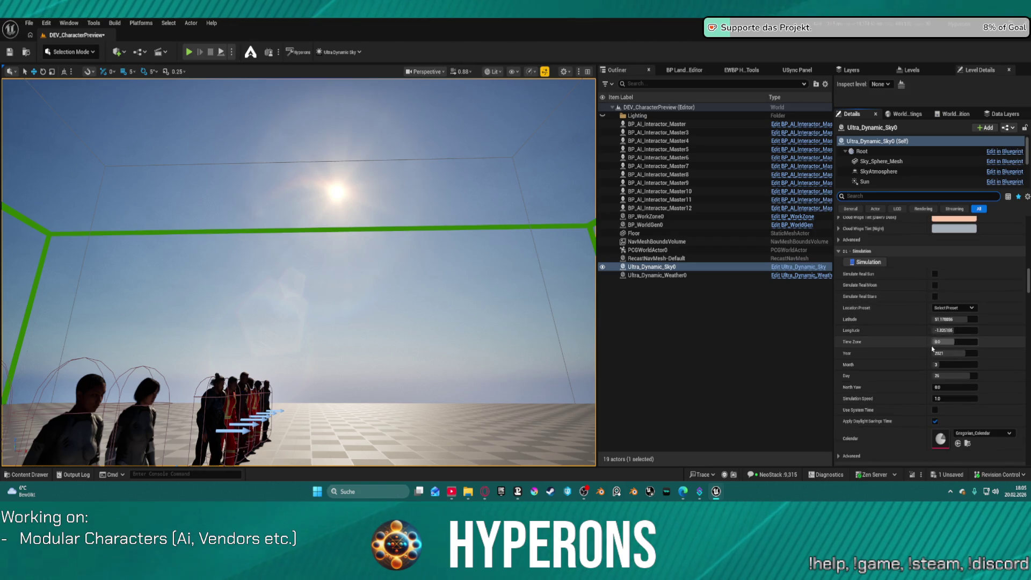
type("7.03508")
key("Return")
left_click_drag(955, 319, 962, 331)
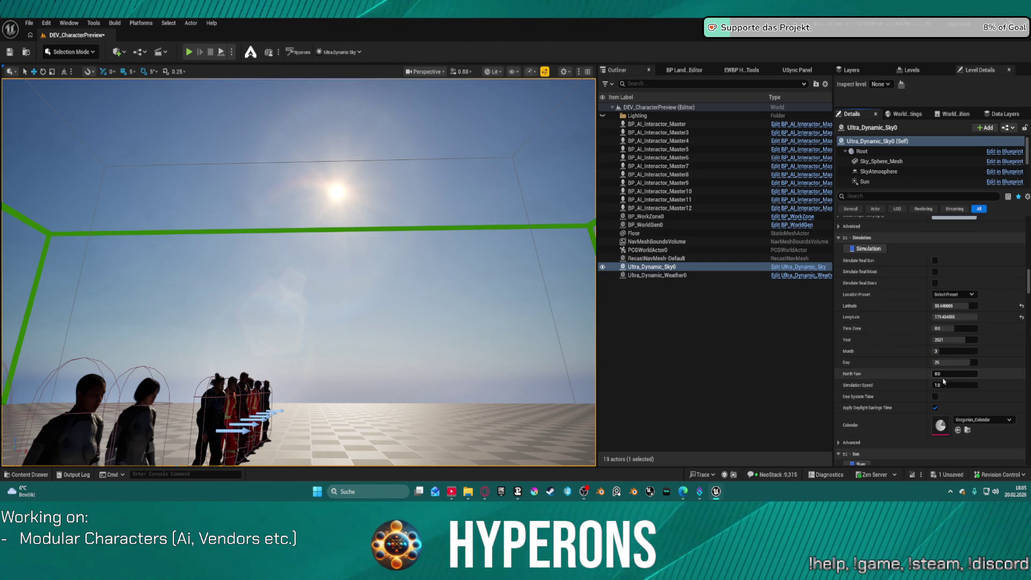
Step: Reset Sun Yaw, Sun Pitch and Sun Vertical Offset to defaults (yaw 80, pitch 30)
scroll(944, 381, "down", 5)
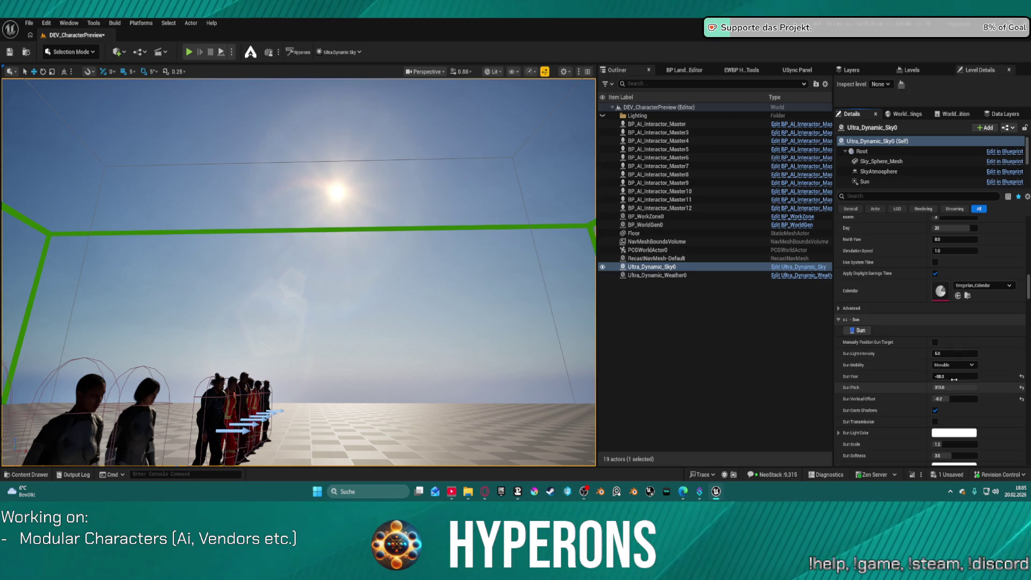
left_click_drag(954, 387, 1000, 390)
left_click(1021, 376)
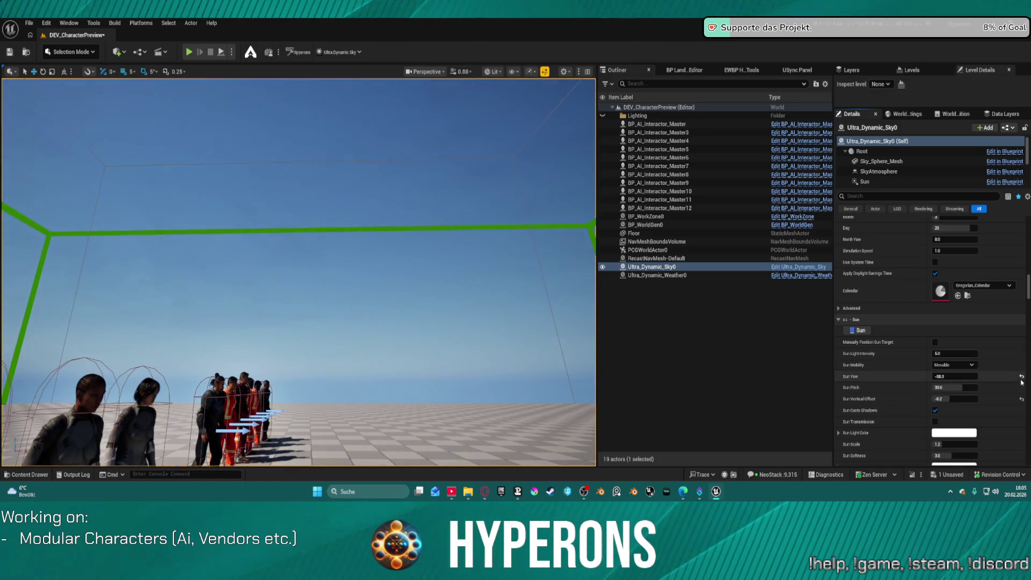
left_click(1021, 387)
left_click(1022, 399)
mouse_move(301, 269)
left_mouse_down()
mouse_move(355, 231)
mouse_move(354, 287)
mouse_move(354, 241)
left_mouse_up()
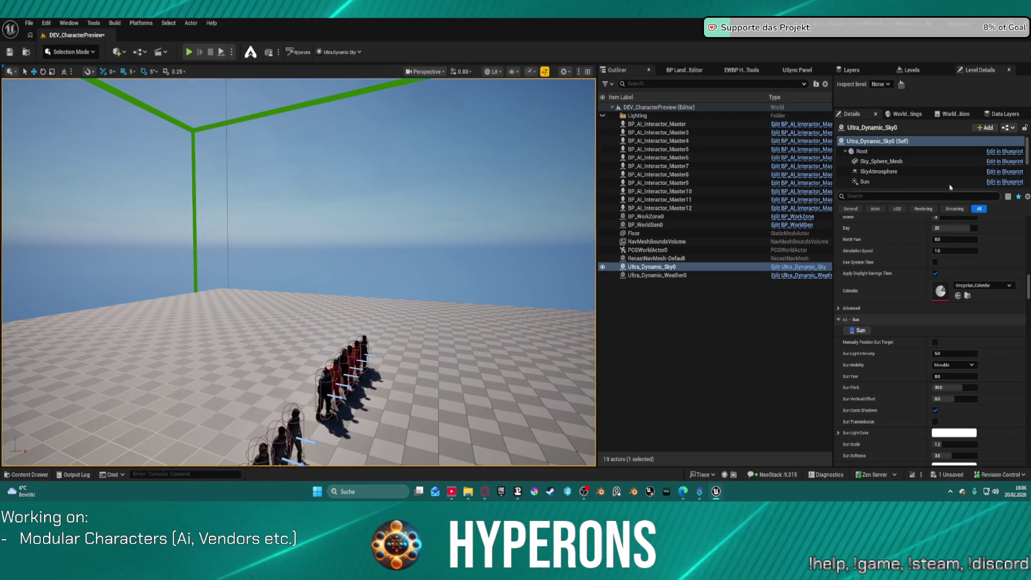
Step: Inspect Ultra_Dynamic_Weather0's settings, including its wind direction value
left_click(741, 273)
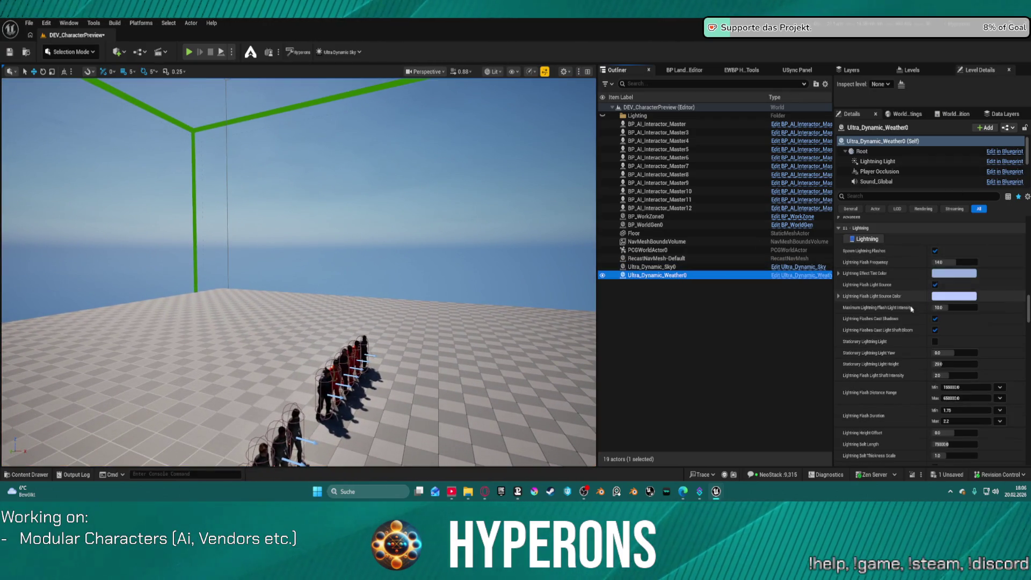
scroll(931, 279, "up", 3)
scroll(932, 279, "up", 10)
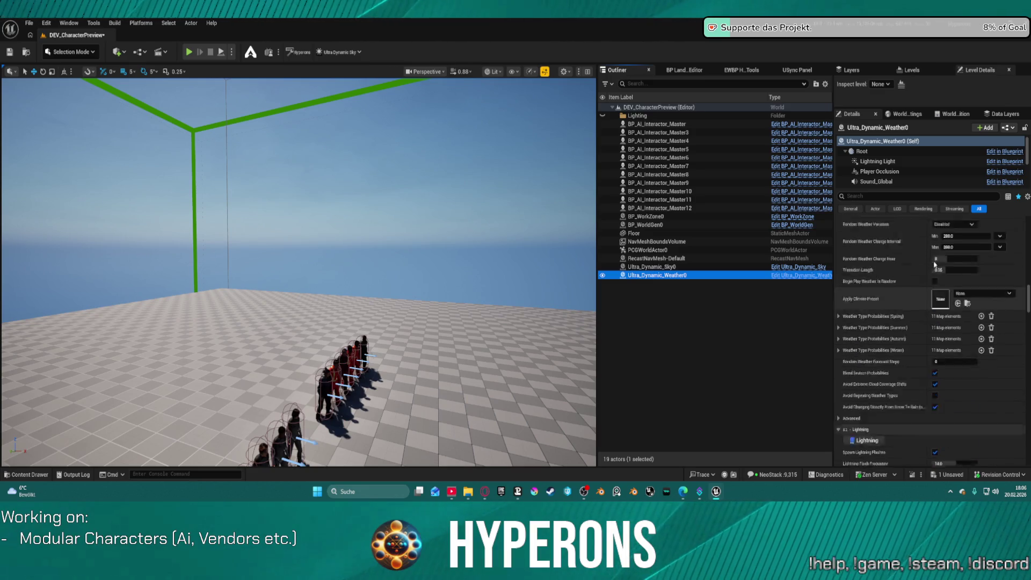
scroll(931, 252, "up", 6)
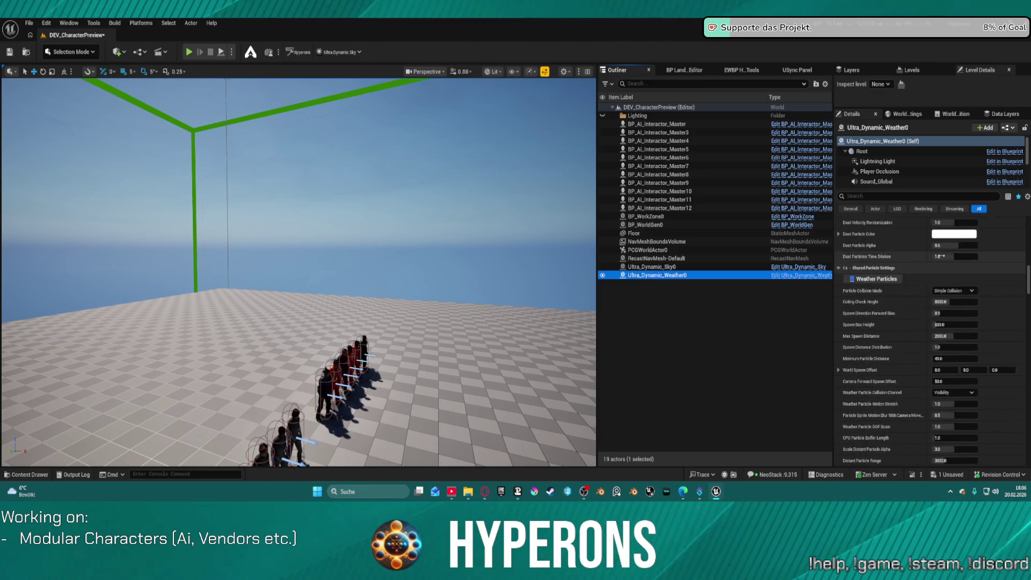
left_click_drag(1029, 280, 1028, 234)
left_click(954, 347)
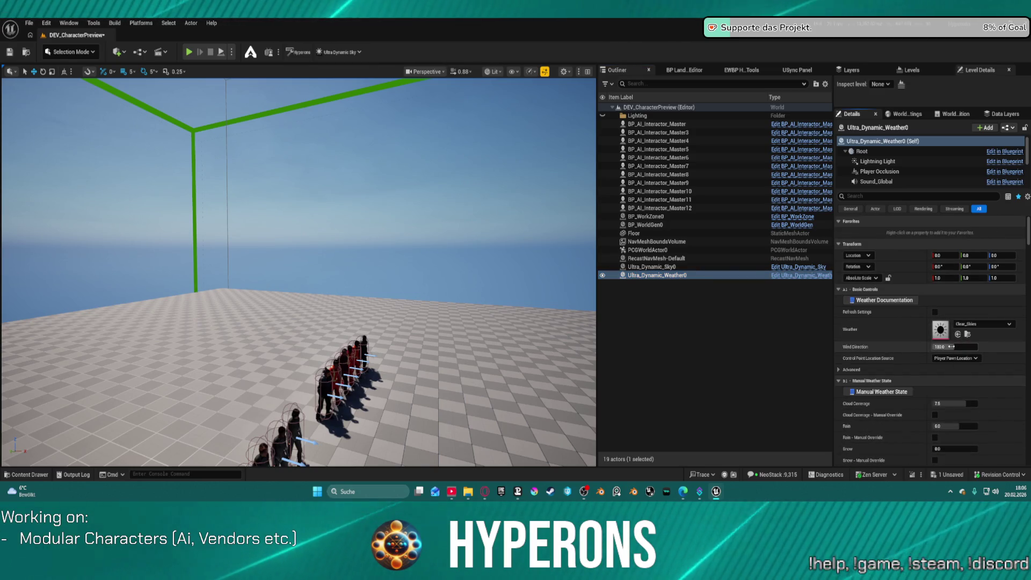
Step: Drag Ultra_Dynamic_Sky0's Time of Day from 1322.88 toward about 1500
left_click(655, 267)
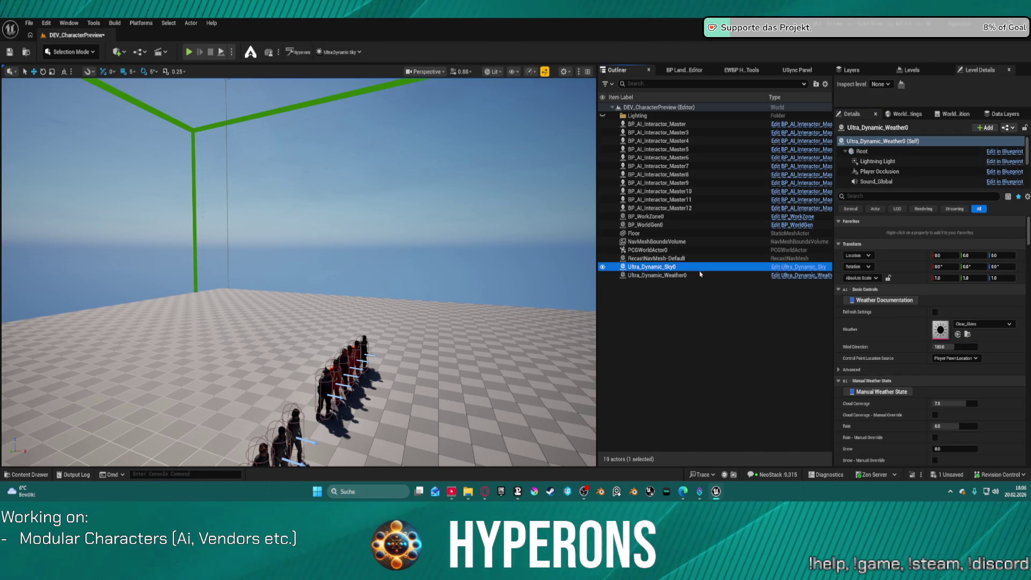
mouse_move(958, 346)
left_mouse_down()
mouse_move(983, 345)
mouse_move(939, 346)
mouse_move(959, 346)
left_mouse_up()
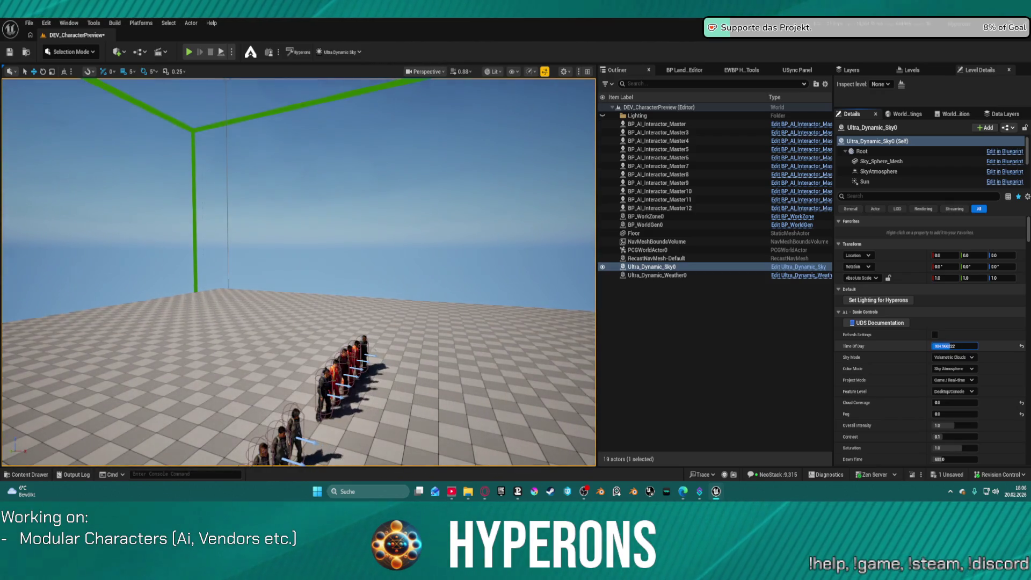
double_click(657, 266)
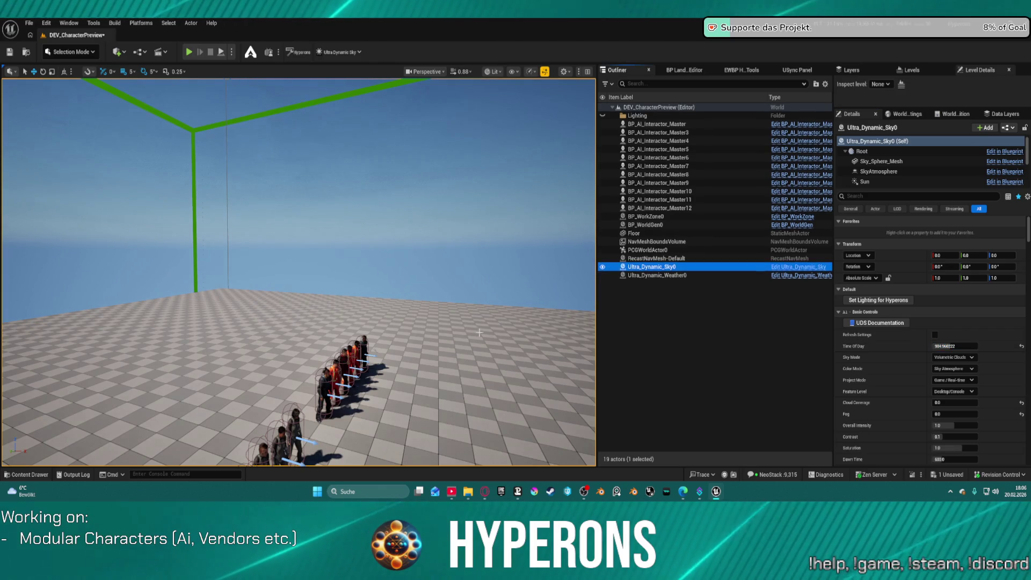
Step: Set Rotation Z to 90 on BP_AI_Interactor_Master through Master12
left_click(666, 208)
left_click(669, 125, "shift")
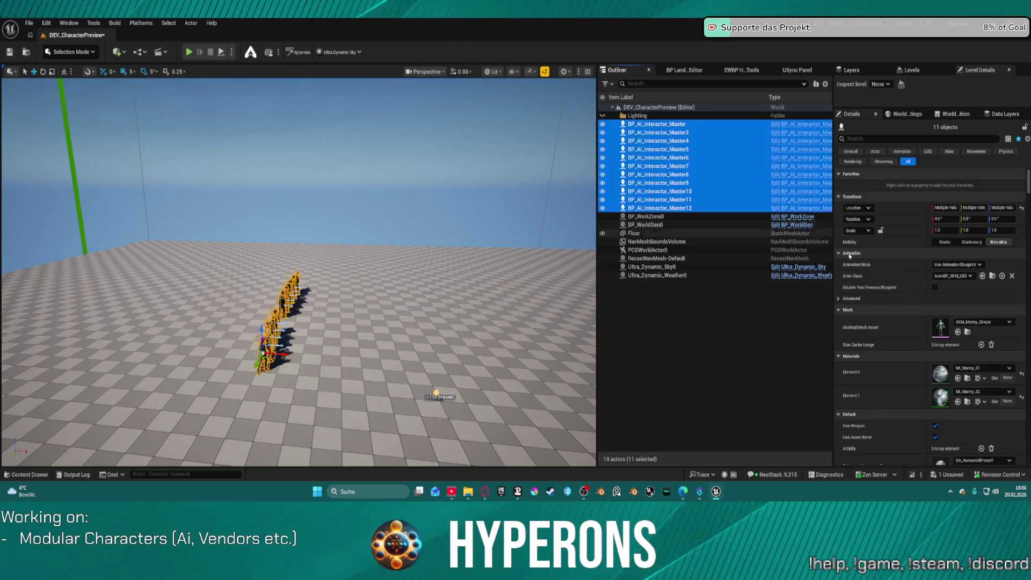
left_click(1009, 219)
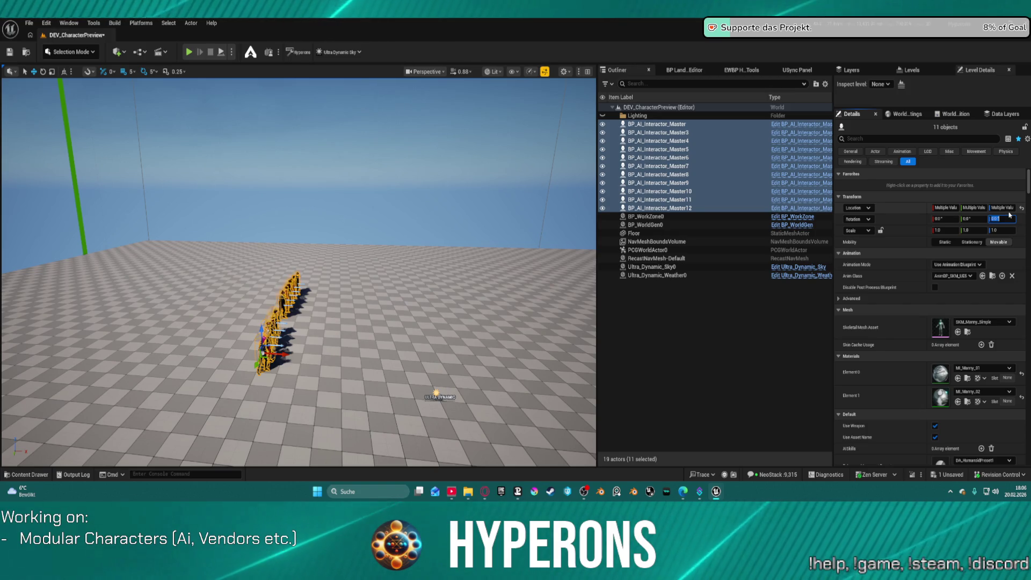
type("90")
left_click(694, 257)
left_click(699, 266)
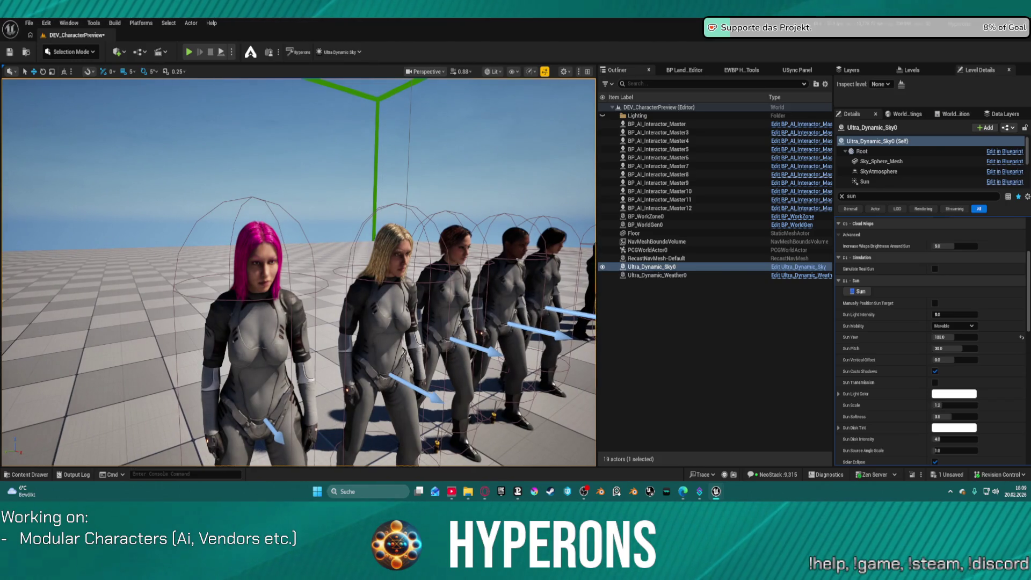
Step: Select the pink-haired character, filter Details by 's', and open AnimBP_SKM_UE5_Human
left_click(266, 320)
left_click(845, 198)
left_click(841, 197)
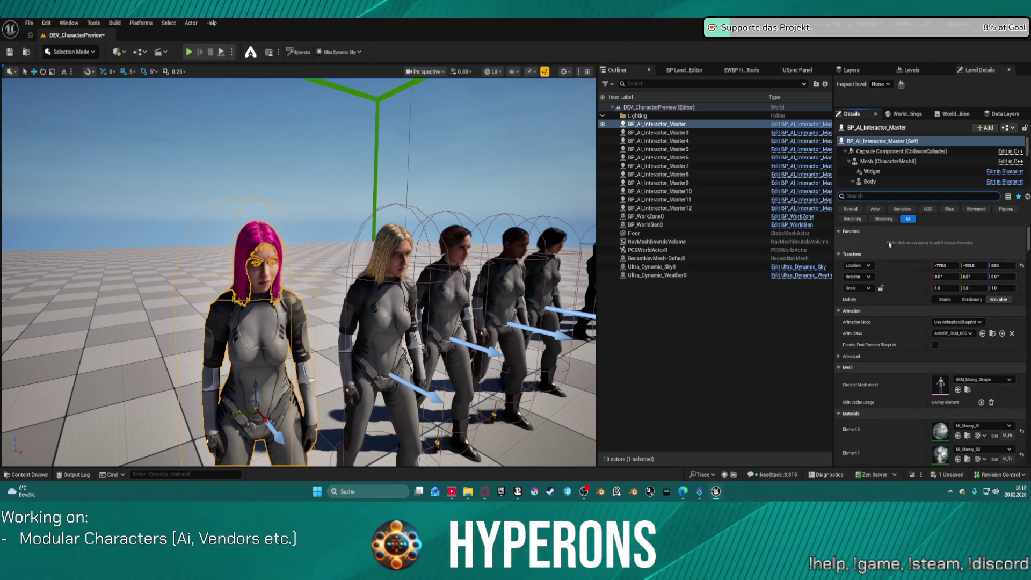
type("s")
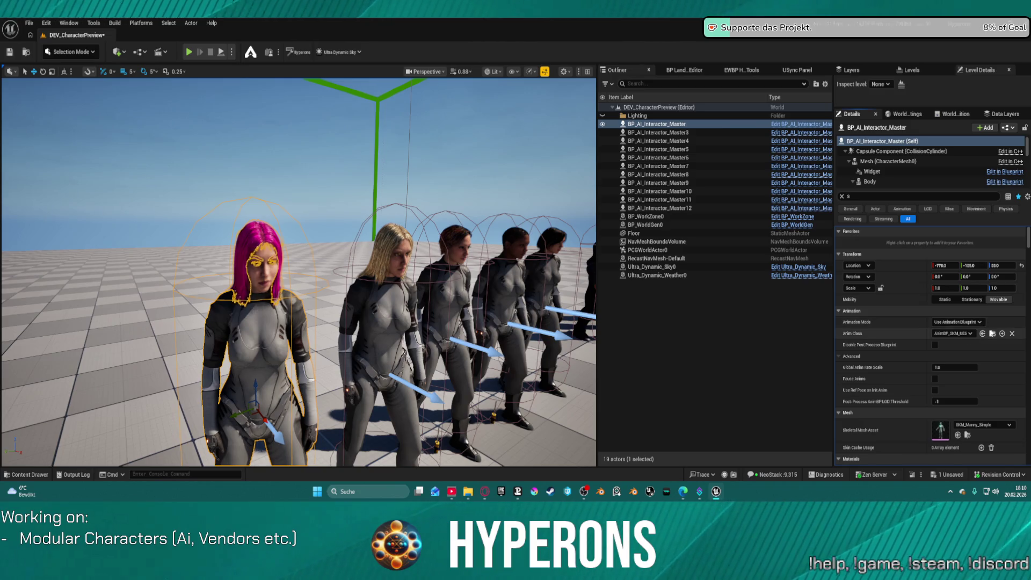
left_click(992, 334)
double_click(539, 338)
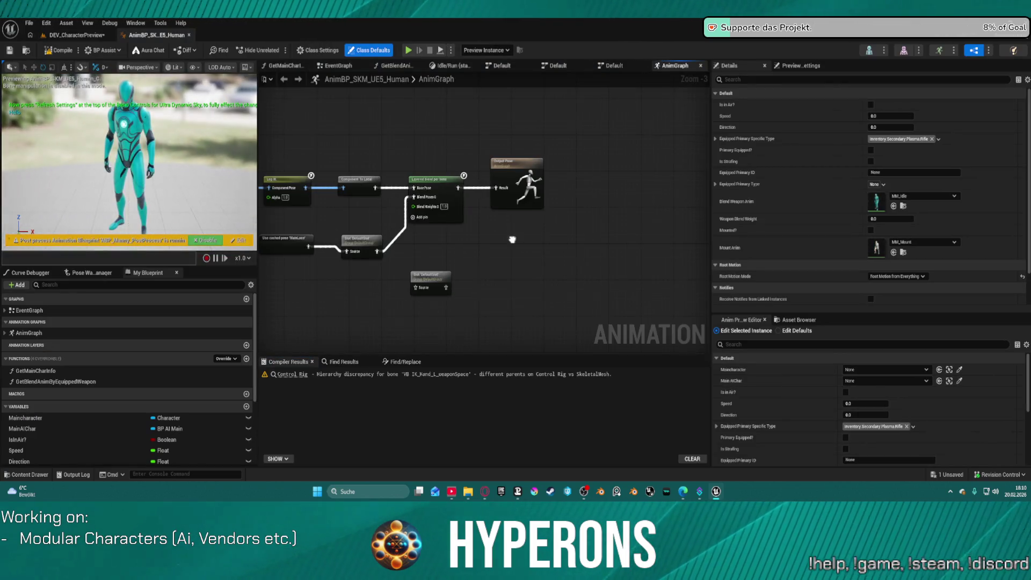
Step: Open CR_Mannequin_BasicFootIK from the AnimGraph's Control Rig node
scroll(578, 199, "up", 3)
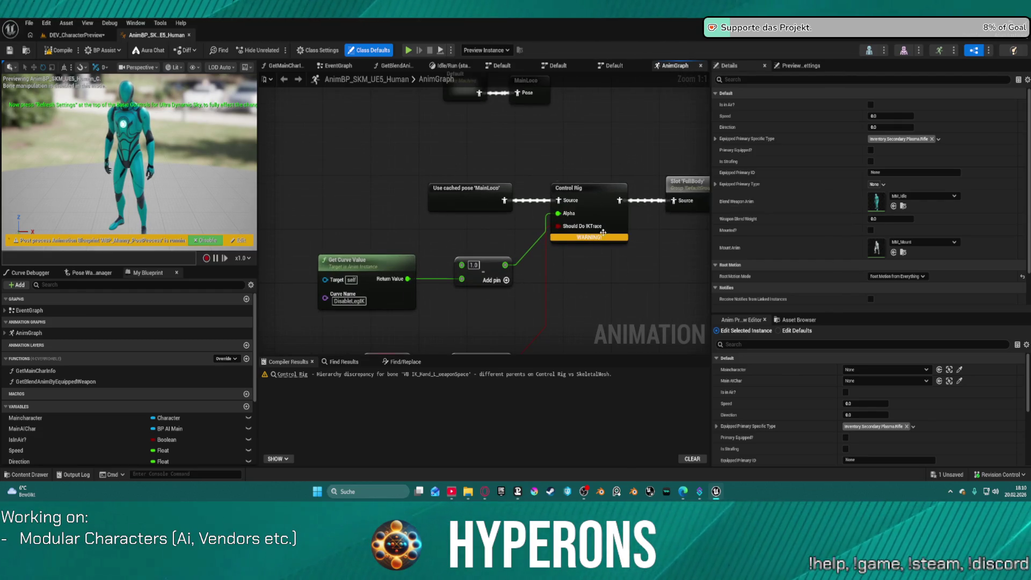
left_click(599, 199)
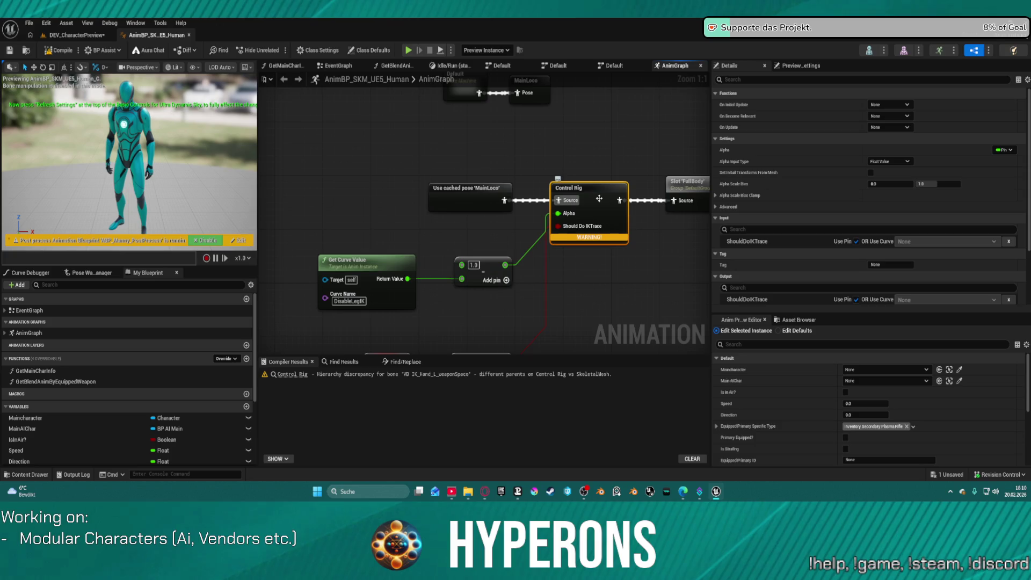
double_click(599, 199)
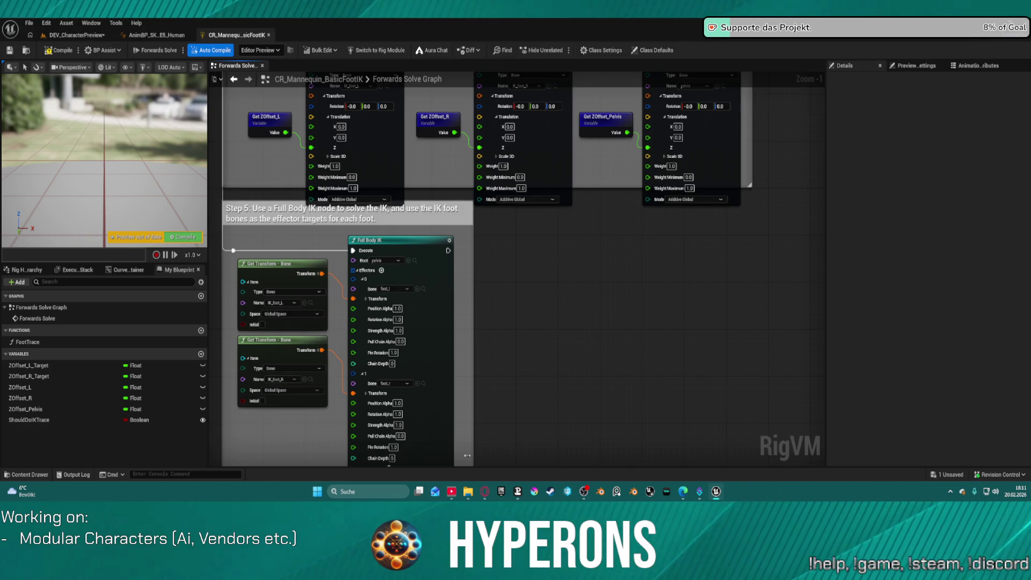
Step: Pan through the foot IK trace steps and nudge Step 1's Branch node slightly upward
mouse_move(467, 494)
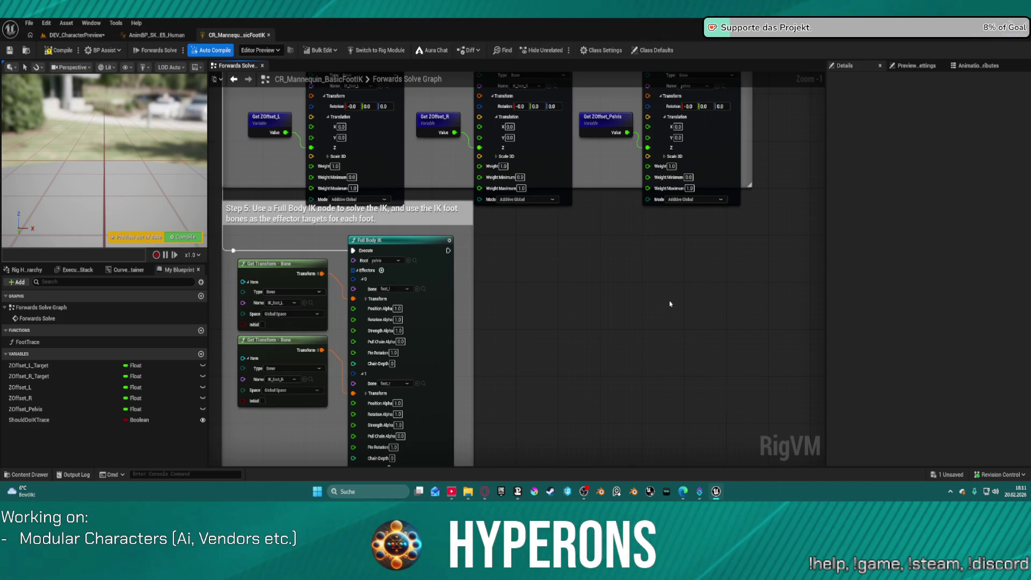
scroll(713, 311, "down", 1)
mouse_move(821, 348)
left_mouse_down()
mouse_move(786, 424)
mouse_move(782, 574)
left_mouse_up()
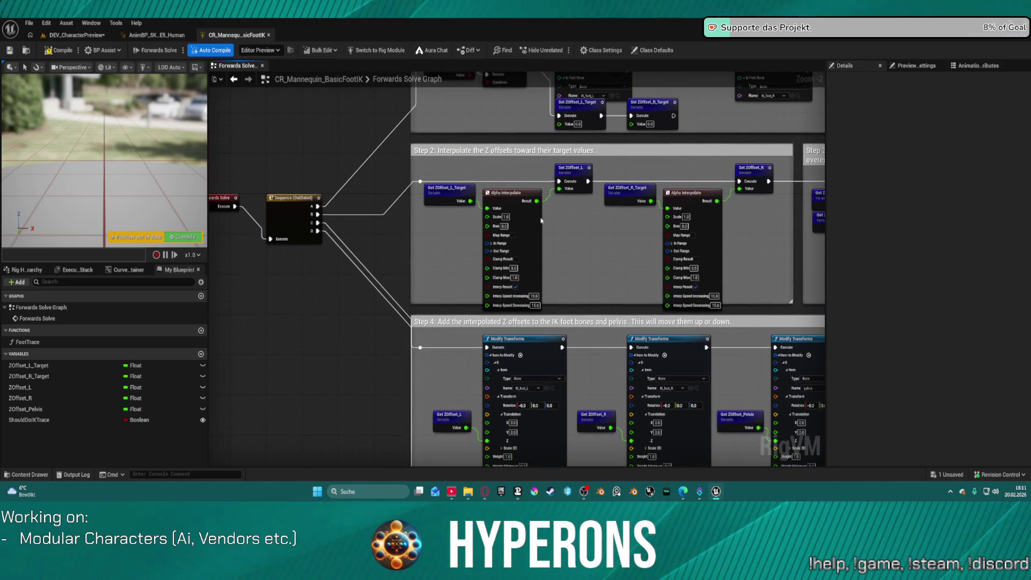
left_click(448, 191)
scroll(485, 304, "up", 2)
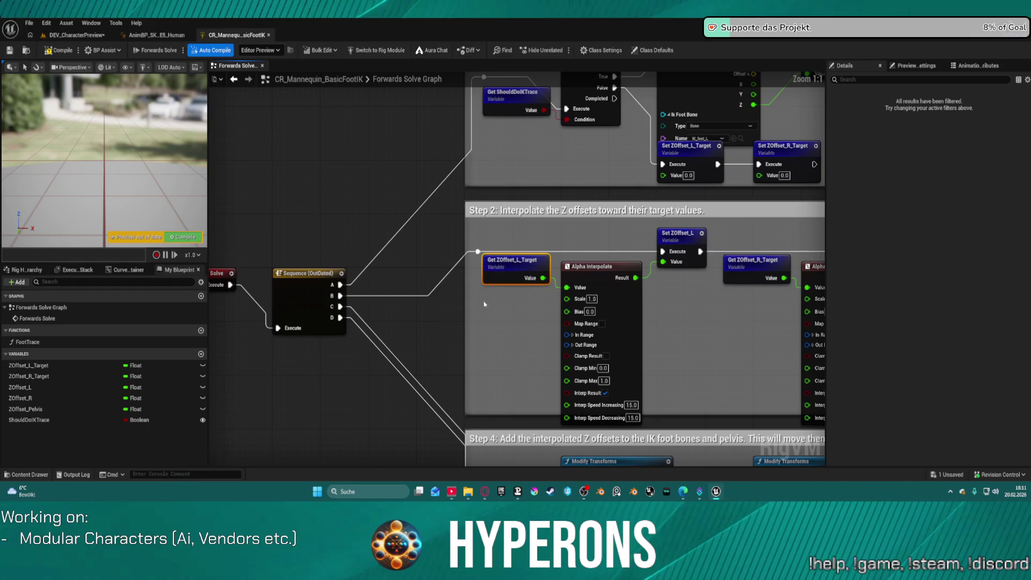
scroll(484, 304, "down", 4)
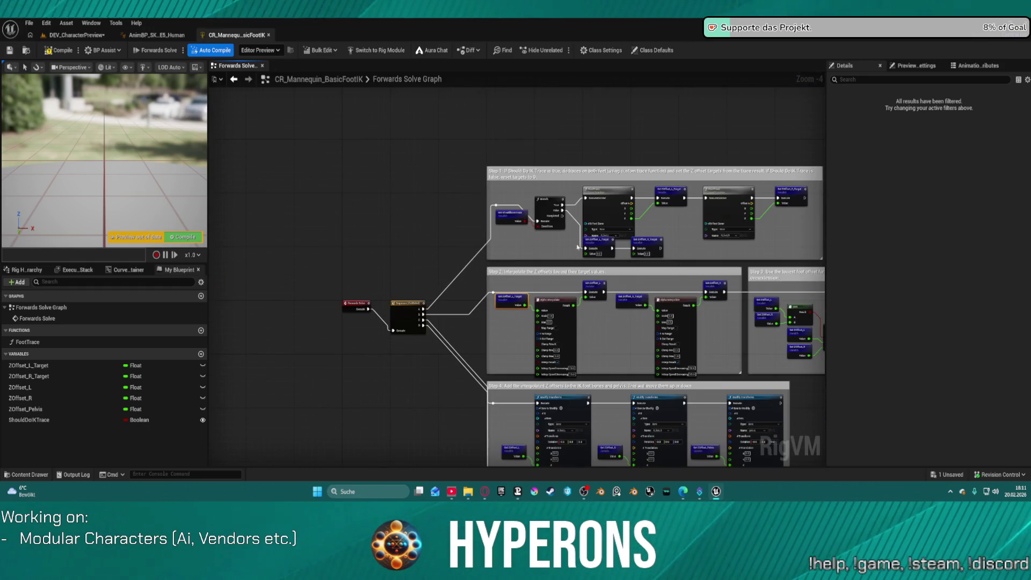
left_click_drag(550, 200, 554, 188)
scroll(645, 215, "up", 3)
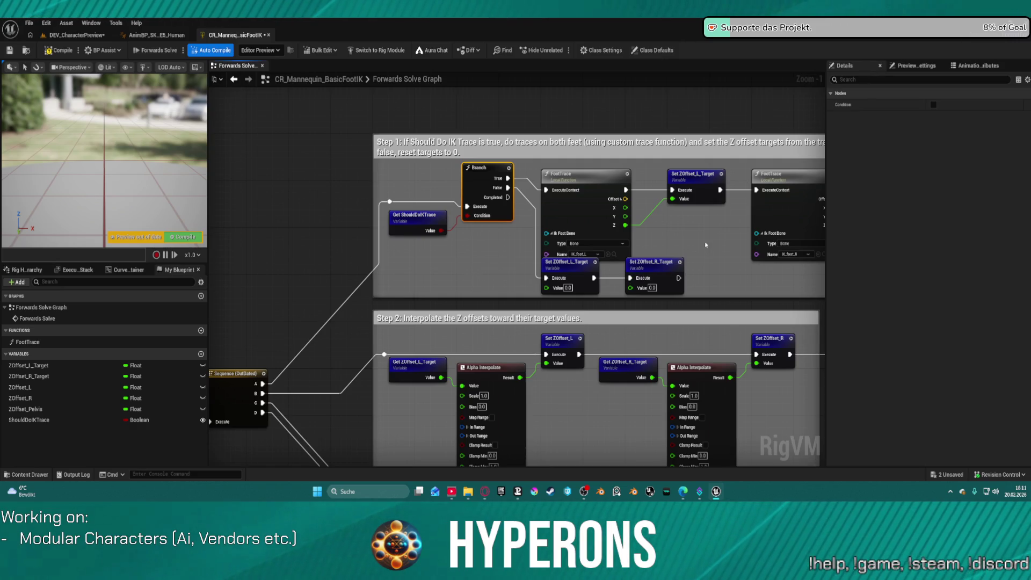
scroll(516, 205, "up", 1)
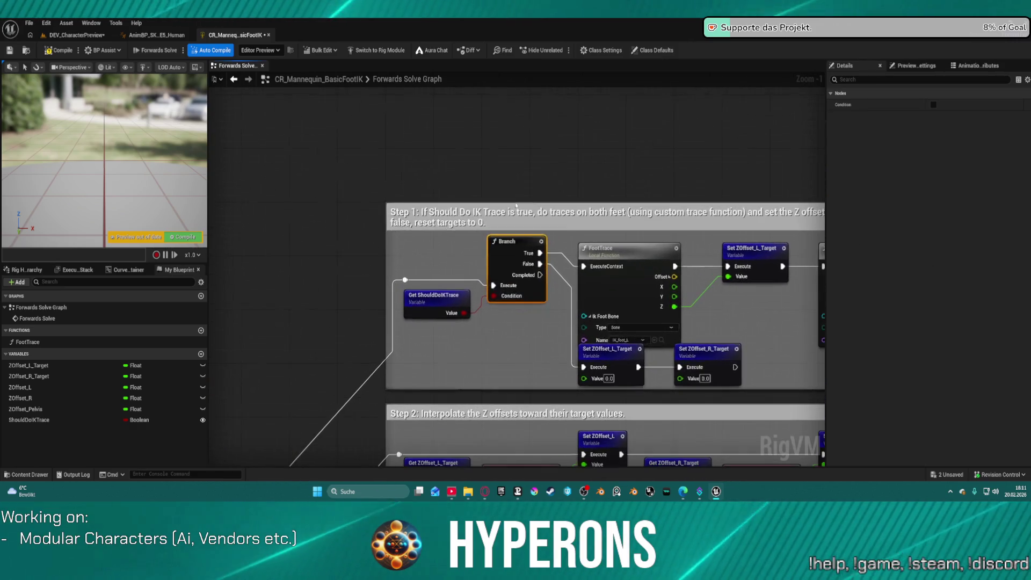
Step: Pan the Forwards Solve graph down to the Step 5 Full Body IK node, then close the rig
scroll(665, 322, "up", 1)
mouse_move(723, 306)
left_mouse_down()
mouse_move(343, 263)
mouse_move(400, 267)
mouse_move(371, 263)
mouse_move(390, 190)
mouse_move(483, 86)
mouse_move(344, 41)
left_mouse_up()
mouse_move(376, 429)
left_mouse_down()
mouse_move(352, 422)
mouse_move(502, 145)
left_mouse_up()
mouse_move(376, 322)
left_mouse_down()
mouse_move(540, 304)
mouse_move(647, 236)
mouse_move(683, 181)
mouse_move(617, 471)
mouse_move(527, 552)
mouse_move(577, 573)
left_mouse_up()
left_click_drag(673, 0, 636, 167)
mouse_move(682, 133)
left_mouse_down()
mouse_move(690, 99)
mouse_move(618, 169)
mouse_move(572, 24)
left_mouse_up()
mouse_move(572, 258)
left_mouse_down()
mouse_move(618, 188)
mouse_move(559, 81)
left_mouse_up()
left_click_drag(537, 268, 563, 200)
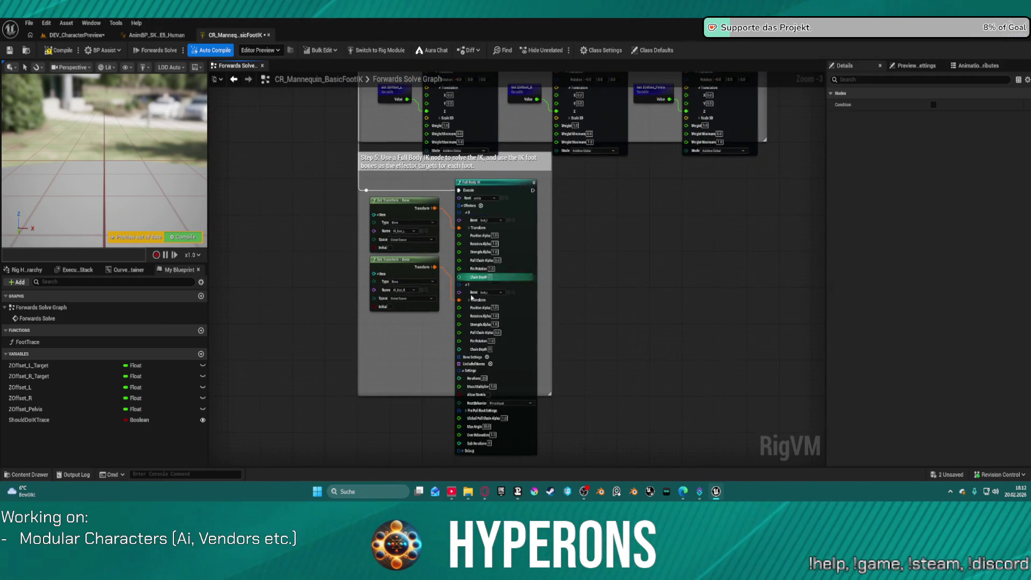
scroll(472, 296, "up", 3)
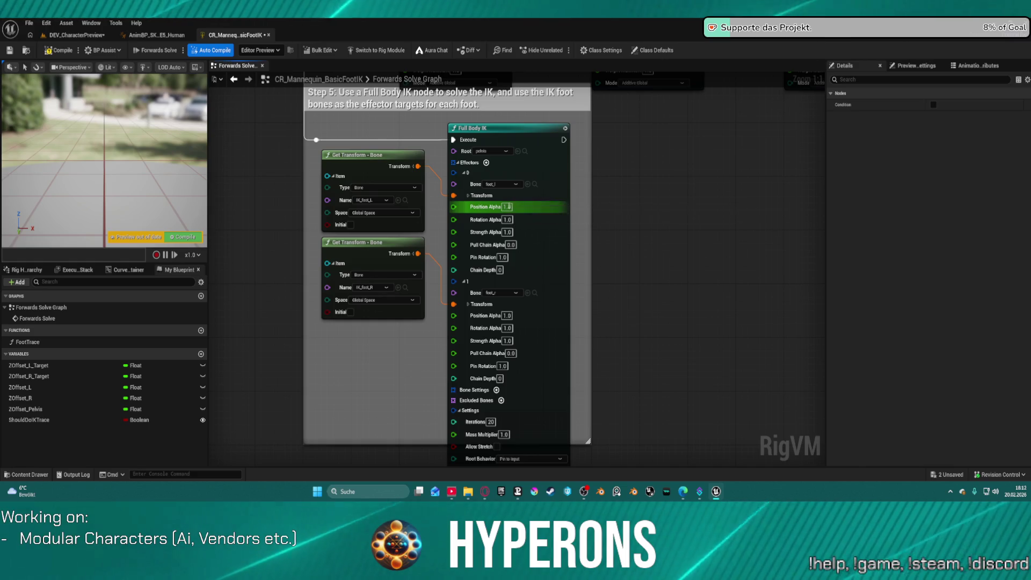
middle_click(242, 36)
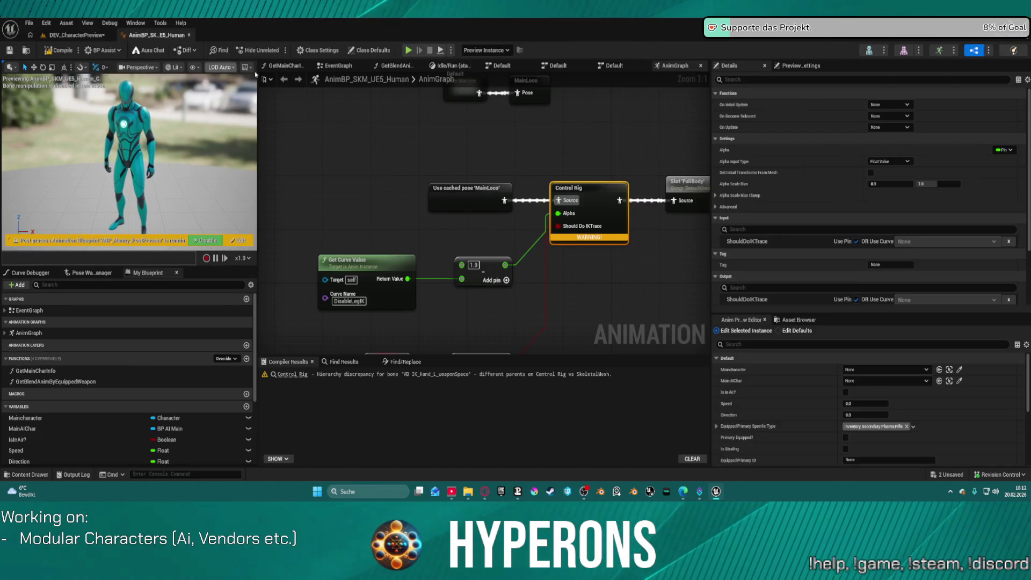
Step: Pan the AnimGraph to the Control Rig node, then return to the DEV_CharacterPreview level
scroll(625, 290, "down", 4)
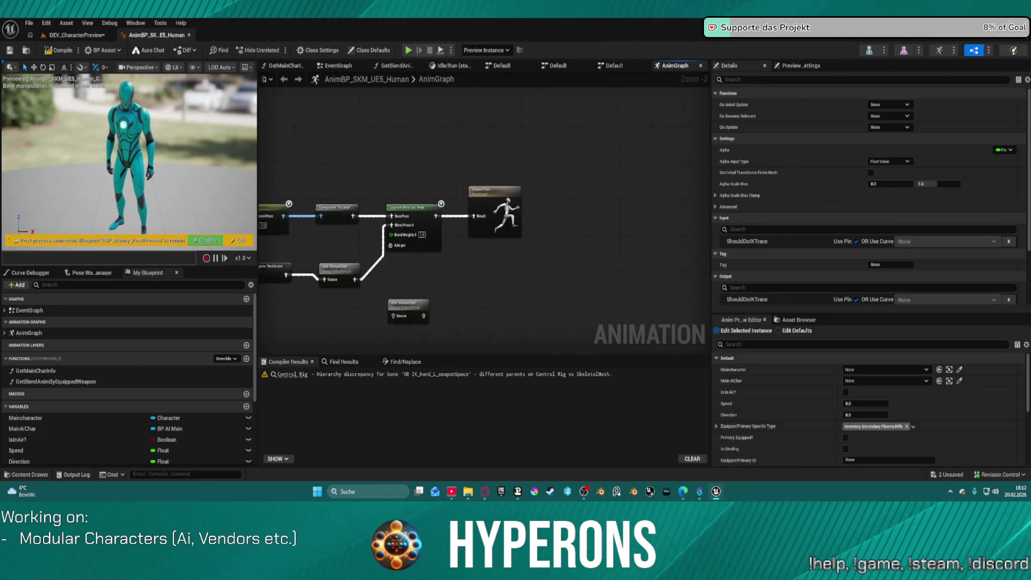
left_click_drag(411, 176, 584, 195)
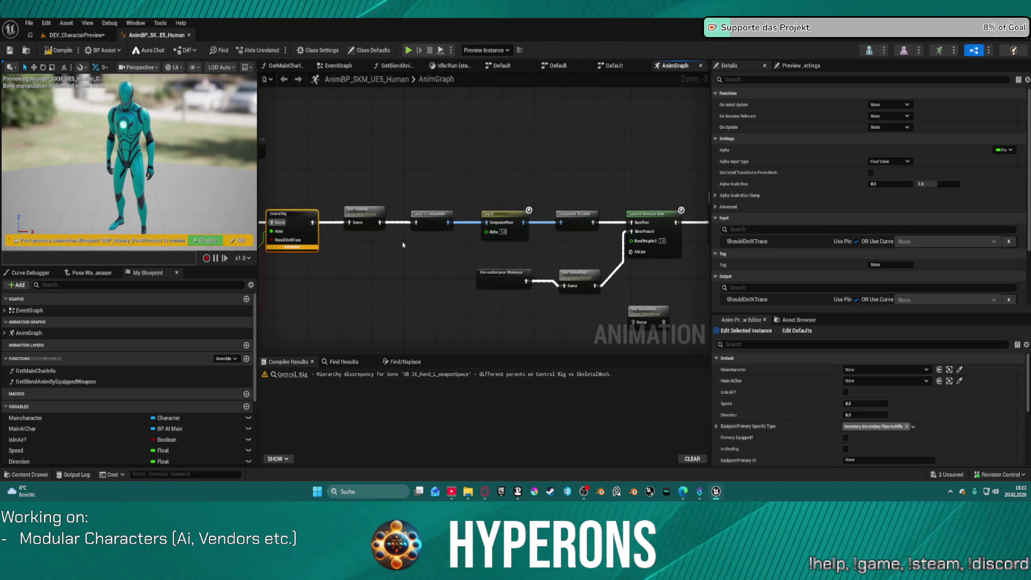
left_click(81, 35)
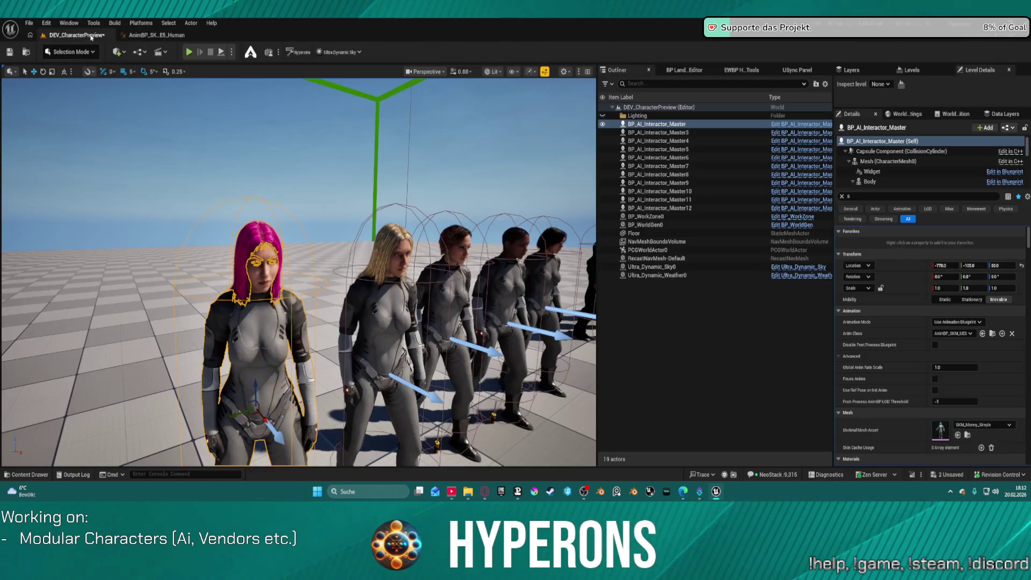
Step: Drag BP_AI_Guard from the AI/AI_UE5 folder into the level beside the lineup and frame it
left_click_drag(260, 126, 260, 126)
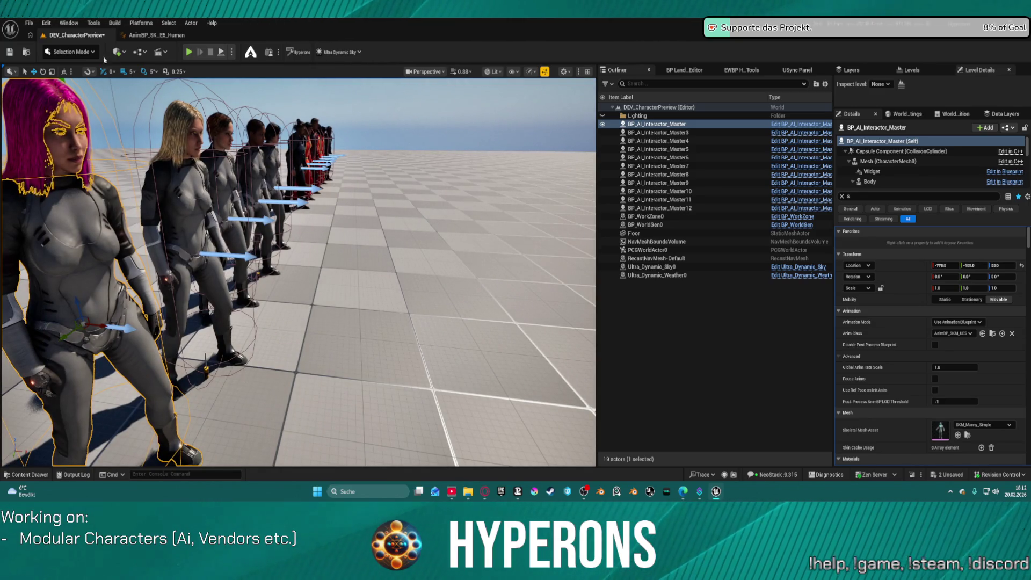
left_click(46, 23)
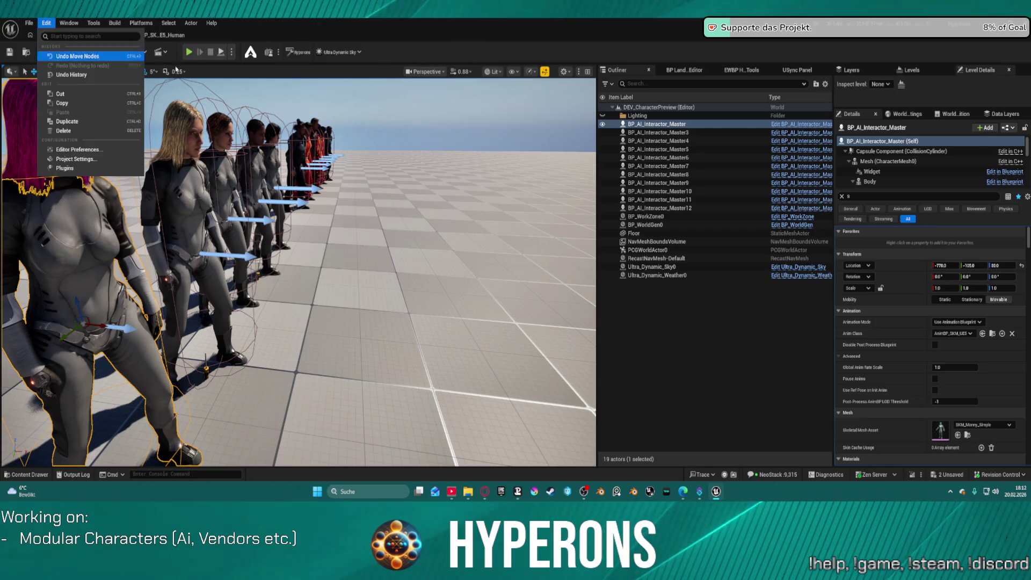
left_click(337, 33)
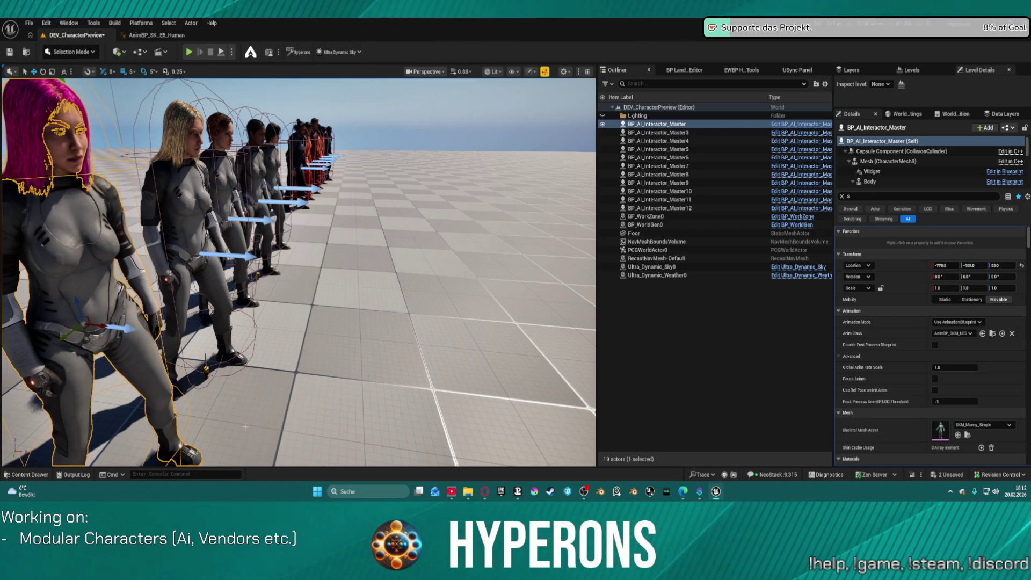
left_click(22, 474)
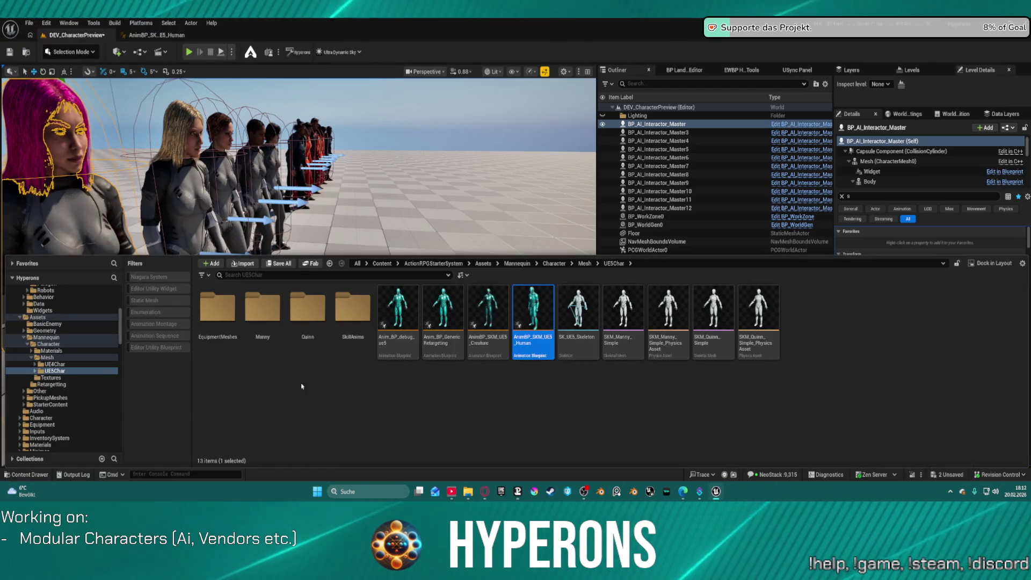
scroll(74, 348, "up", 6)
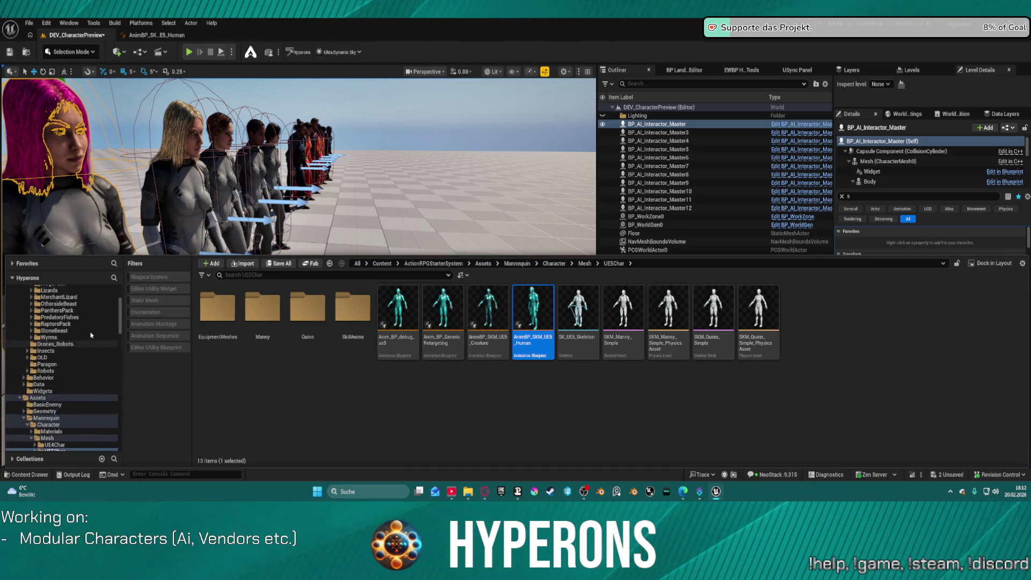
left_click(87, 331)
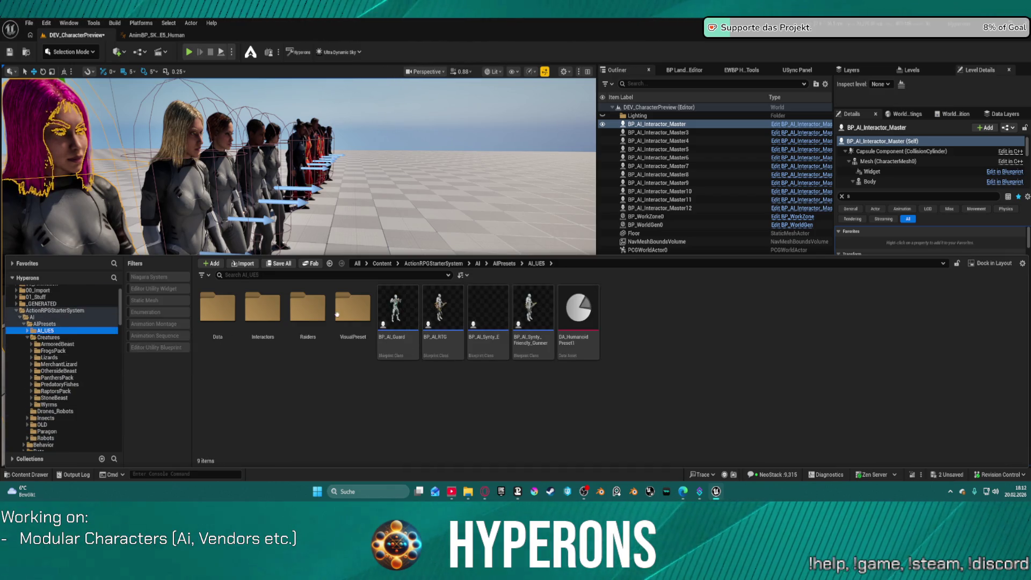
mouse_move(411, 333)
left_mouse_down()
mouse_move(456, 214)
mouse_move(497, 283)
left_mouse_up()
key("f")
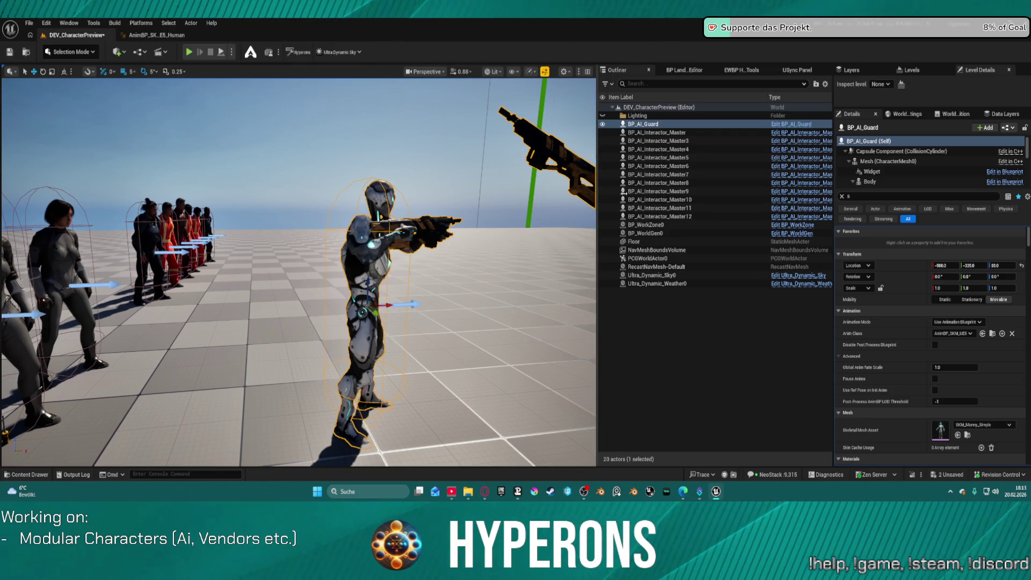
Step: Delete BP_AI_Guard and drop an armored BP_AI_RTG from AI_UE5 in its place
left_click_drag(477, 217, 200, 274)
key("Delete")
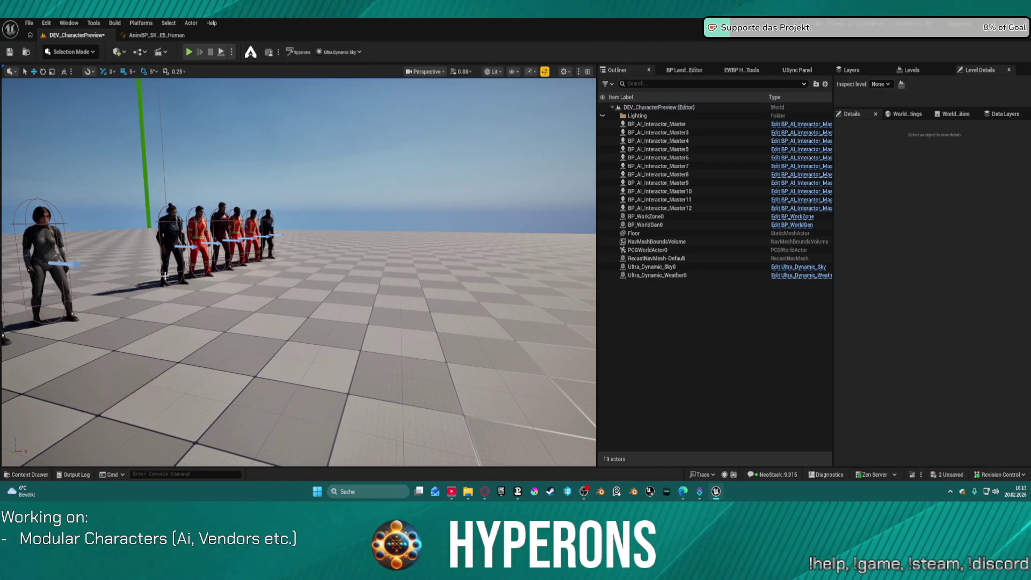
key("ctrl+space")
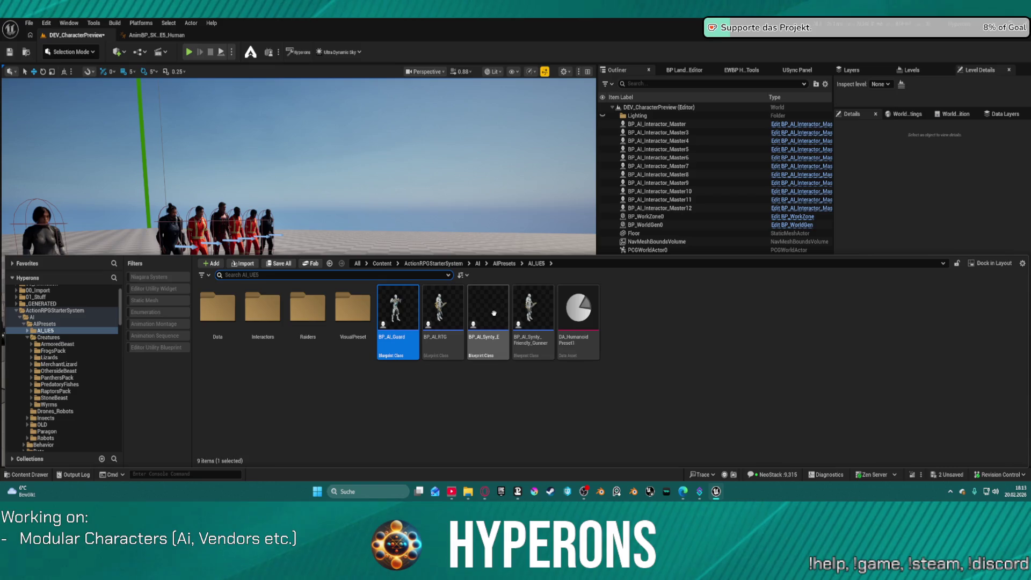
mouse_move(440, 309)
left_mouse_down()
mouse_move(437, 300)
mouse_move(342, 356)
left_mouse_up()
key("f")
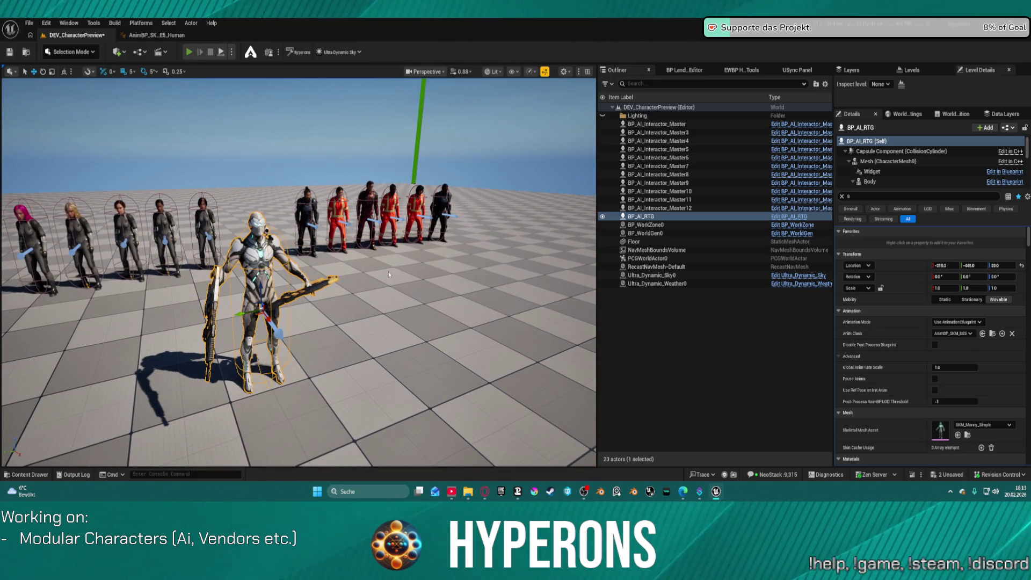
key("alt+p")
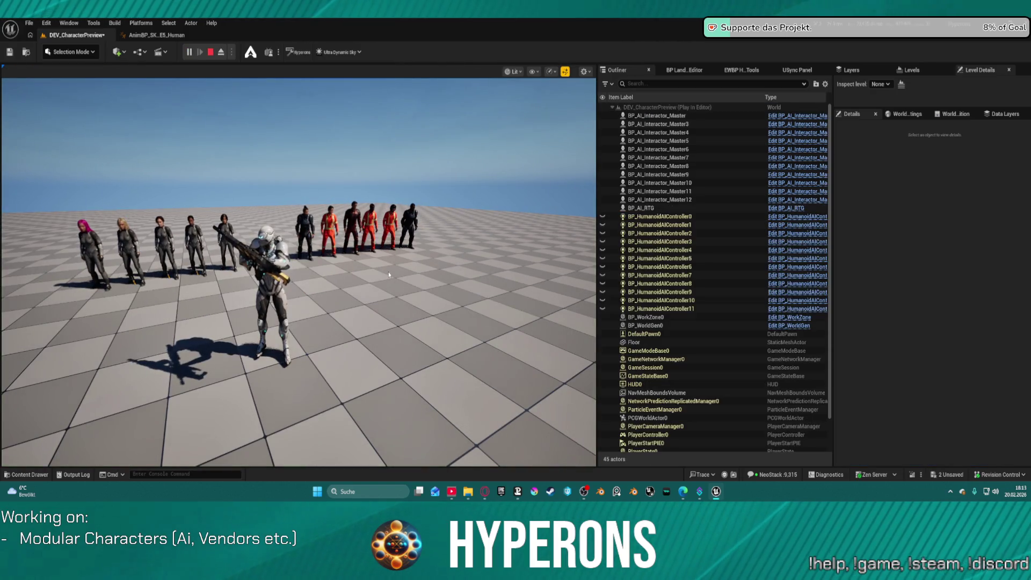
key("d")
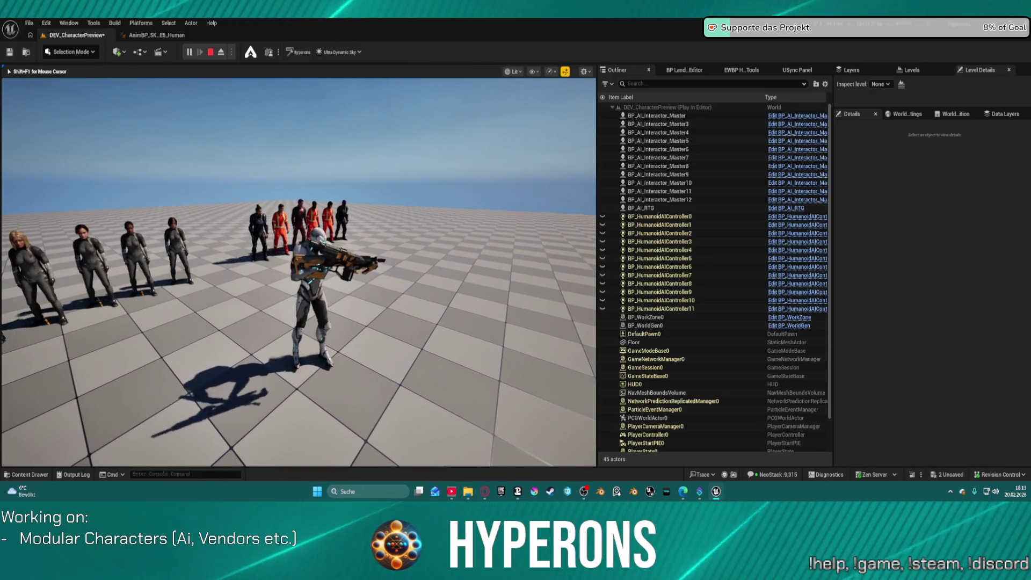
key("w")
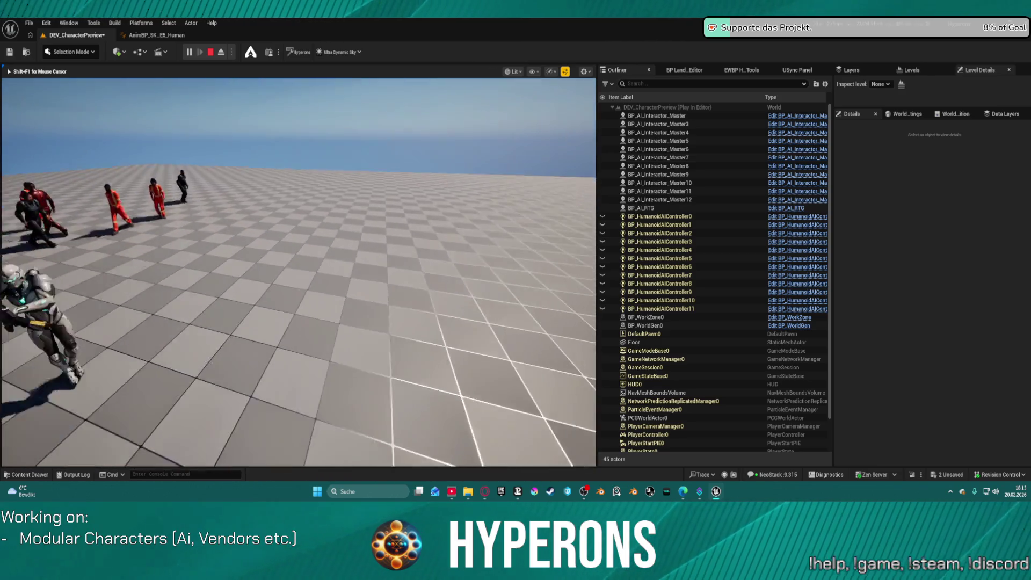
key("d")
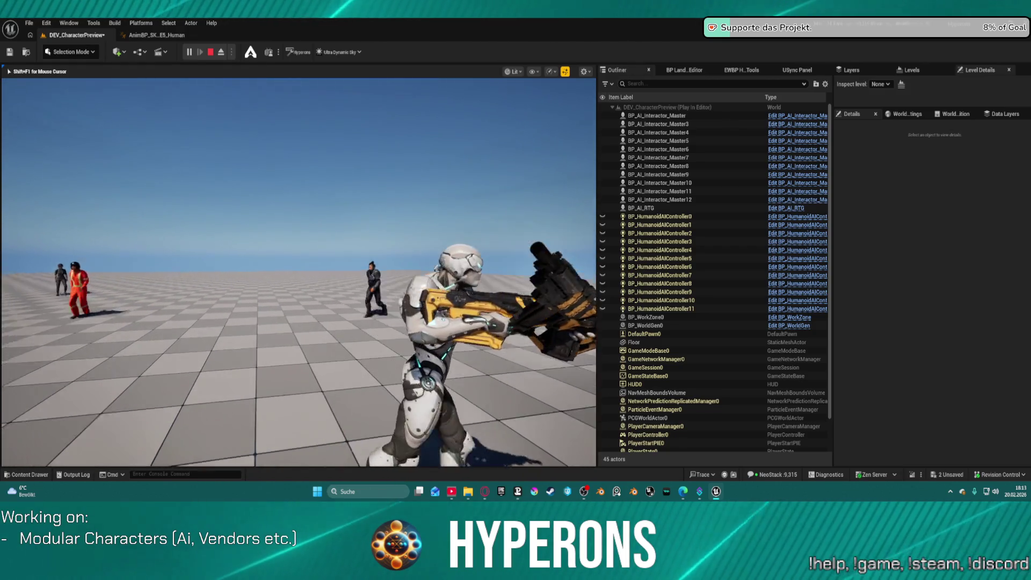
key("Escape")
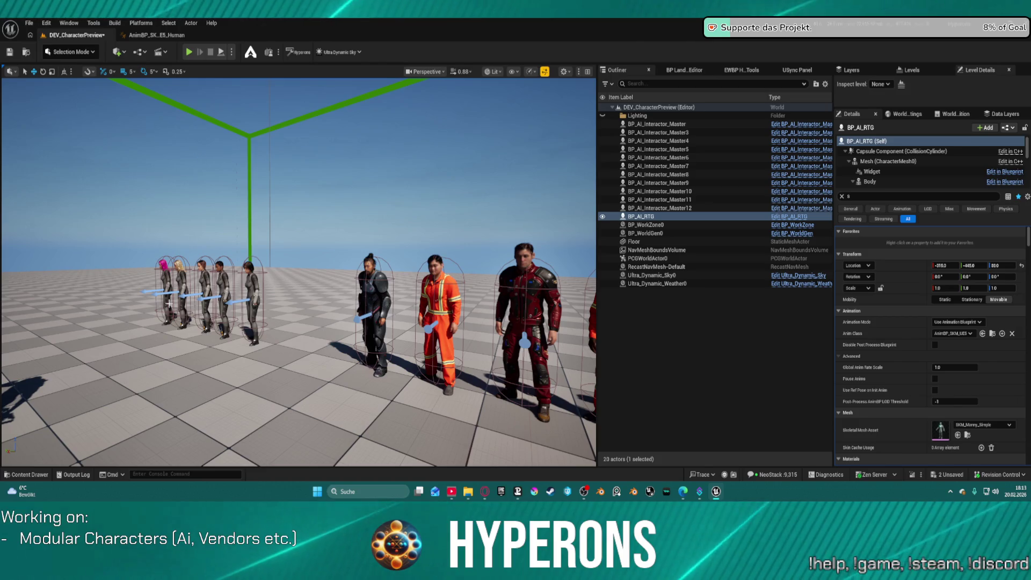
Step: Fly around the armored gunner, then delete BP_AI_RTG, leaving 19 actors
key("d")
key("a")
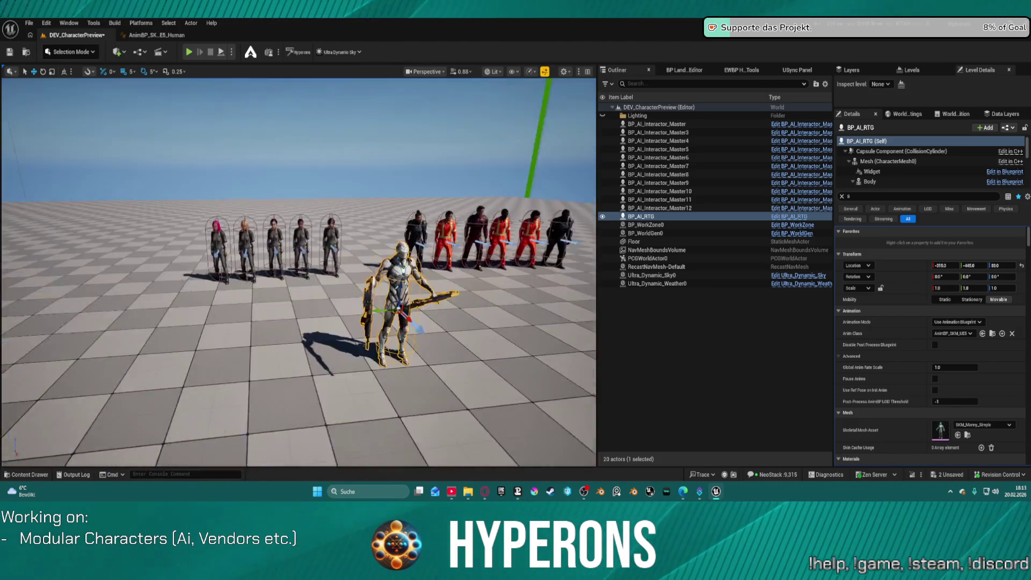
key("w")
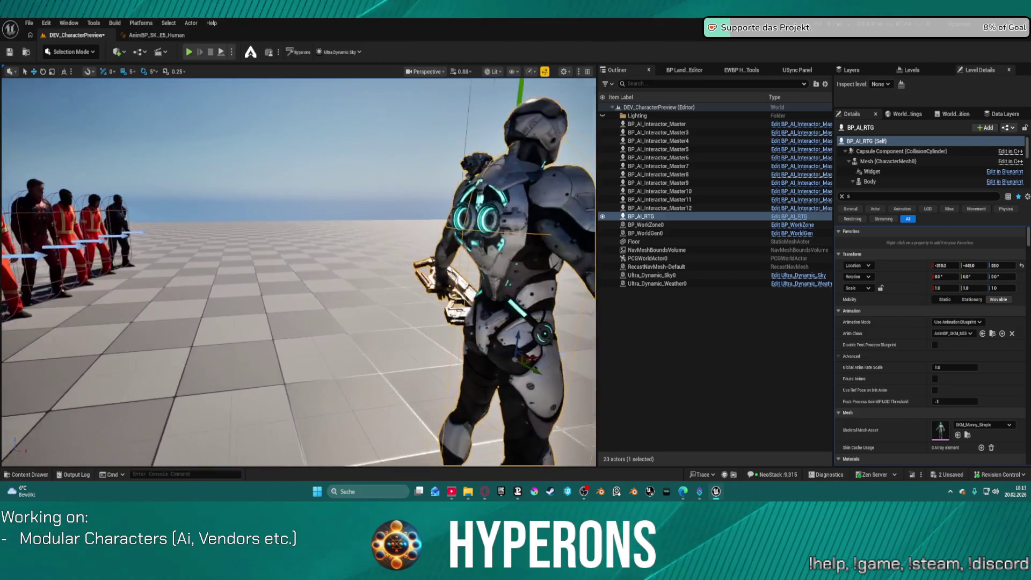
key("a")
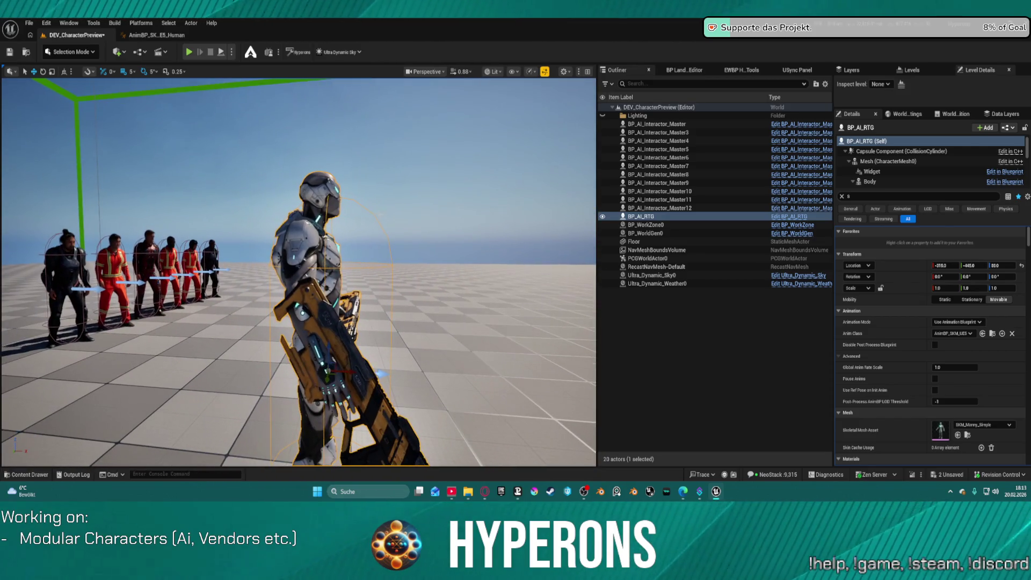
key("Delete")
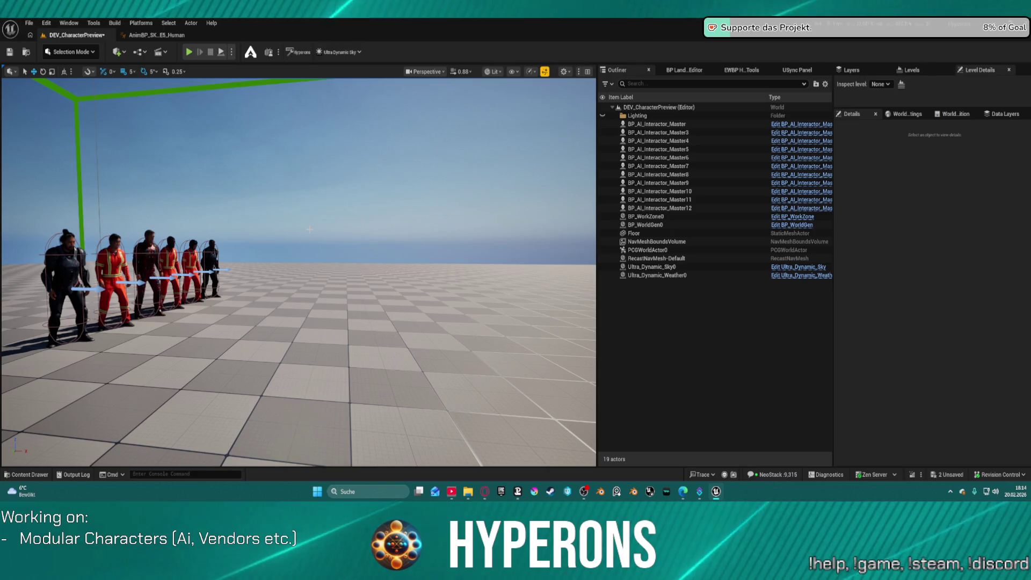
key("w")
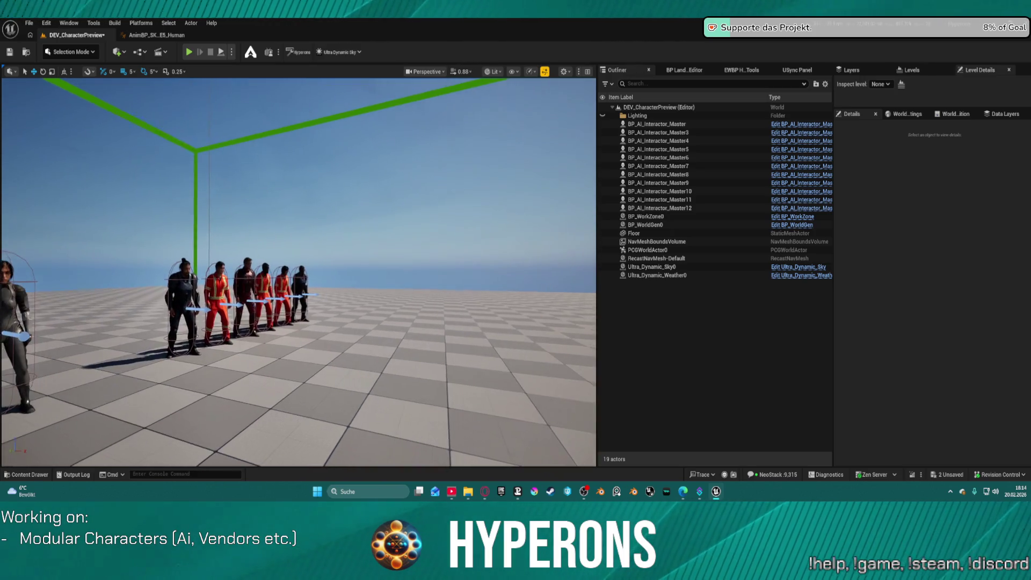